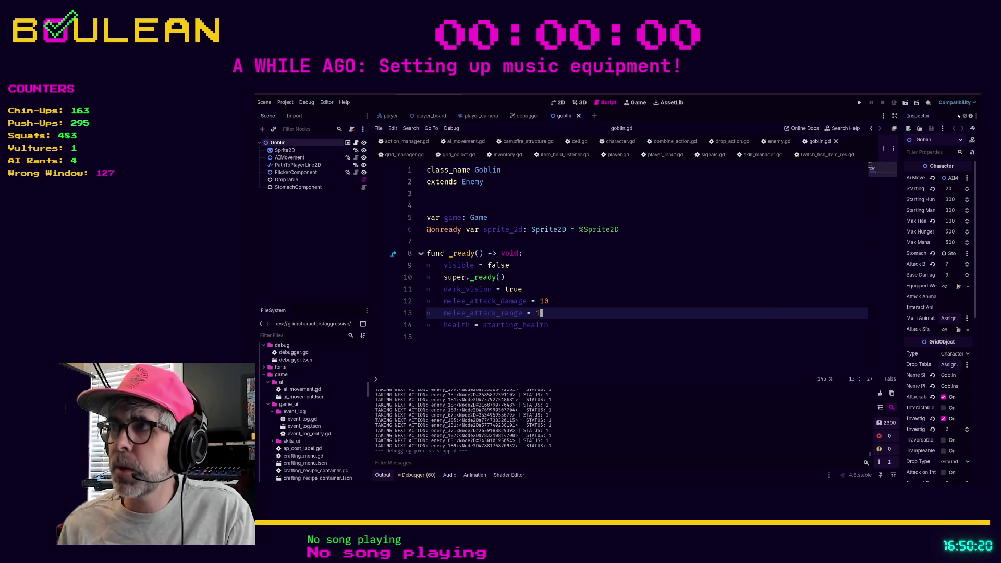
- Switch from the goblin.gd script in Godot to the Brave window showing the Gabber article
{"action": "key", "text": "alt+Tab"}
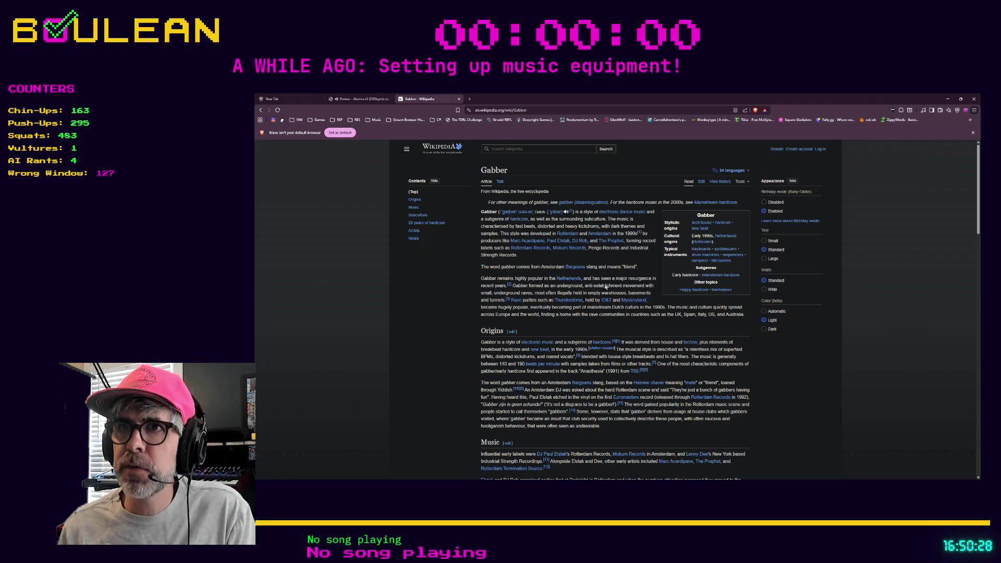
- Zoom the Gabber article in two steps, glance at the Proton mp3 tab, then scroll to Origins
{"action": "key", "text": "ctrl+plus"}
{"action": "key", "text": "ctrl+plus"}
{"action": "key", "text": "ctrl+plus"}
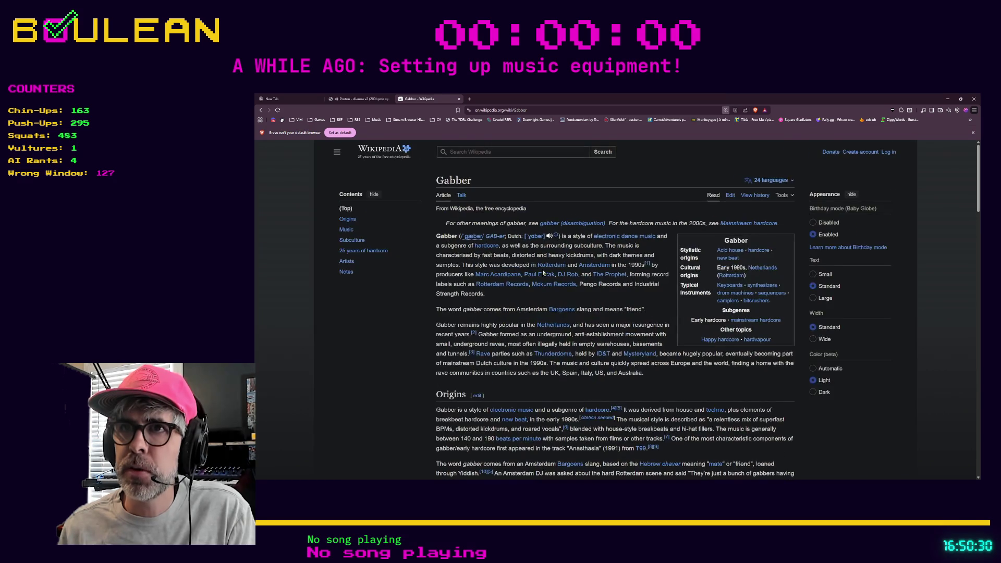
{"action": "key", "text": "ctrl+plus"}
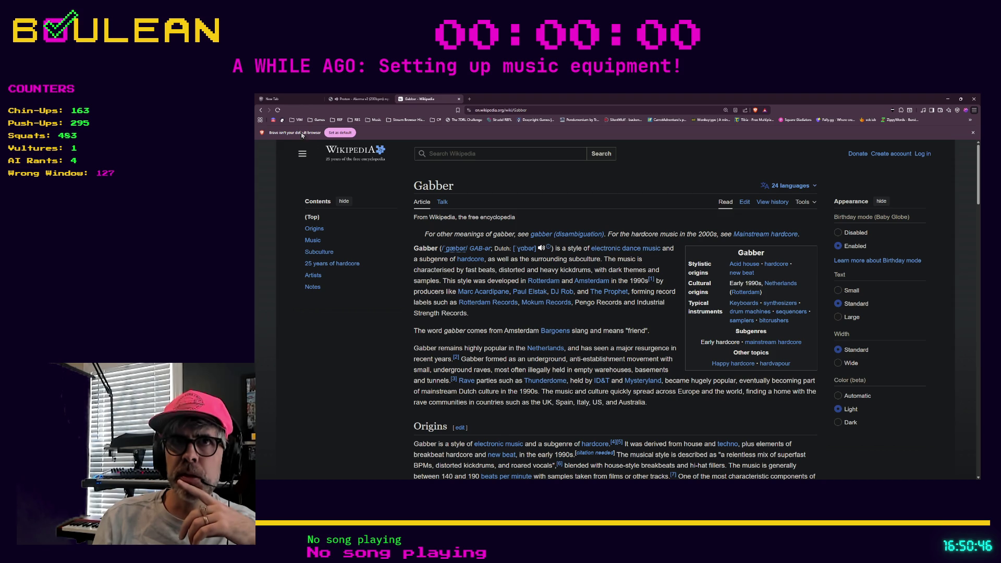
{"action": "left_click", "coordinate": [357, 99]}
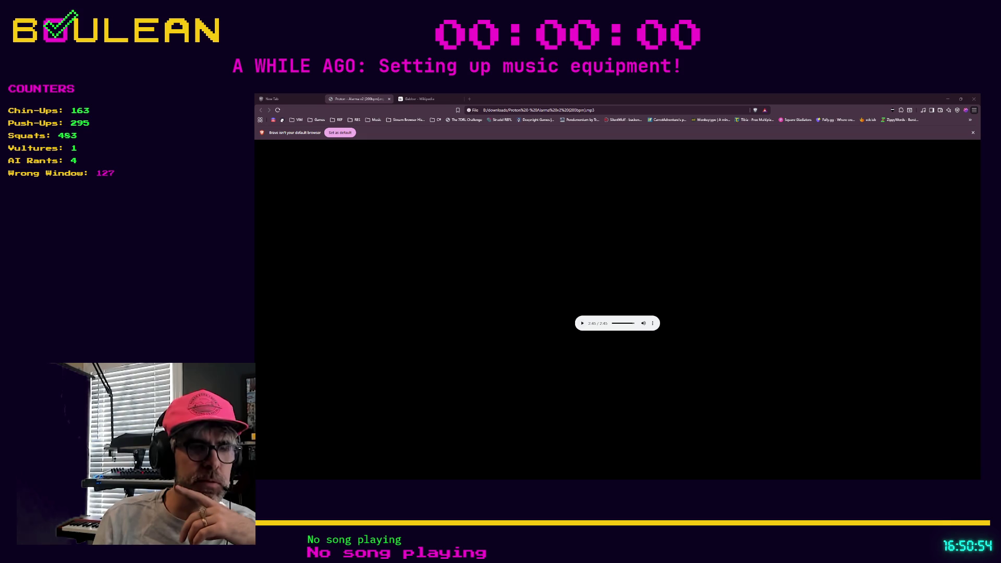
{"action": "left_click", "coordinate": [419, 101]}
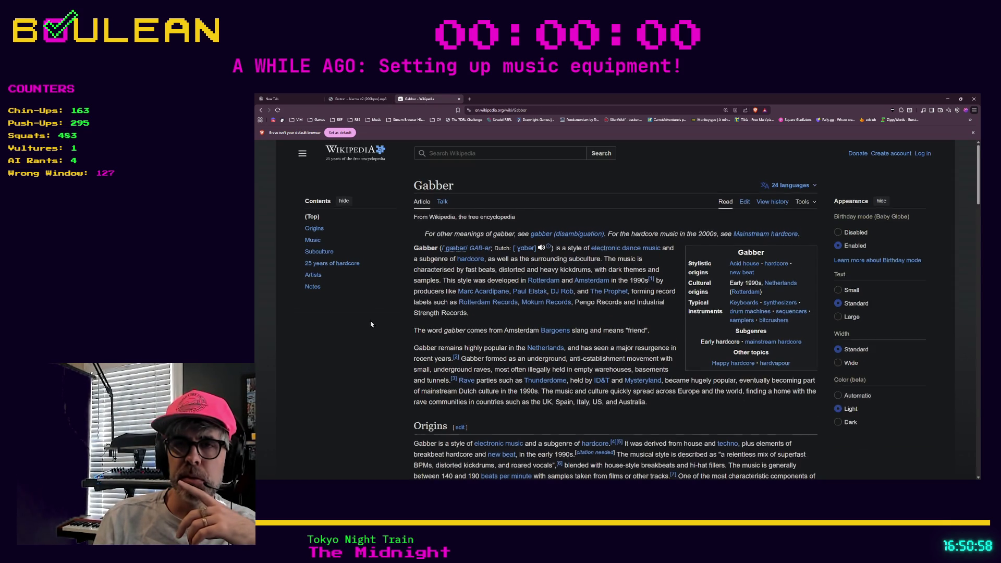
{"action": "scroll", "coordinate": [371, 324], "scroll_direction": "down", "scroll_amount": 3}
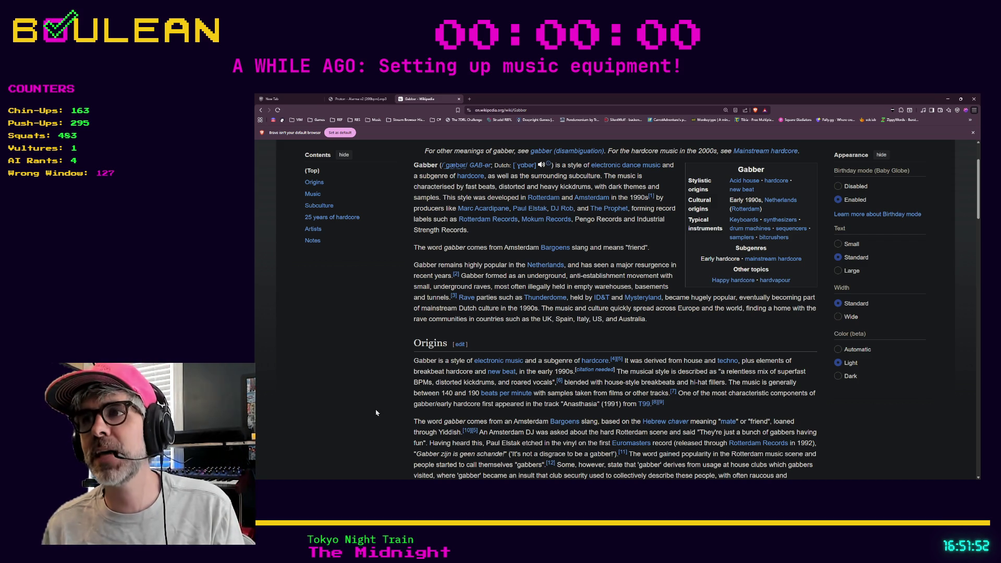
- Search 'gilbert gottfried' in a new tab and open his Wikipedia article from the results
{"action": "key", "text": "ctrl+t"}
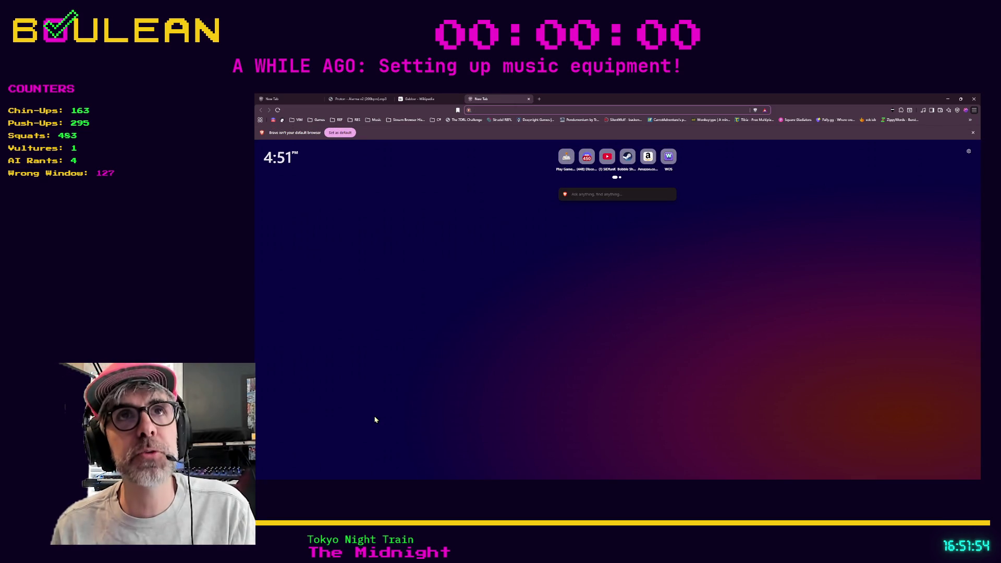
{"action": "type", "text": "gilbert gottfr"}
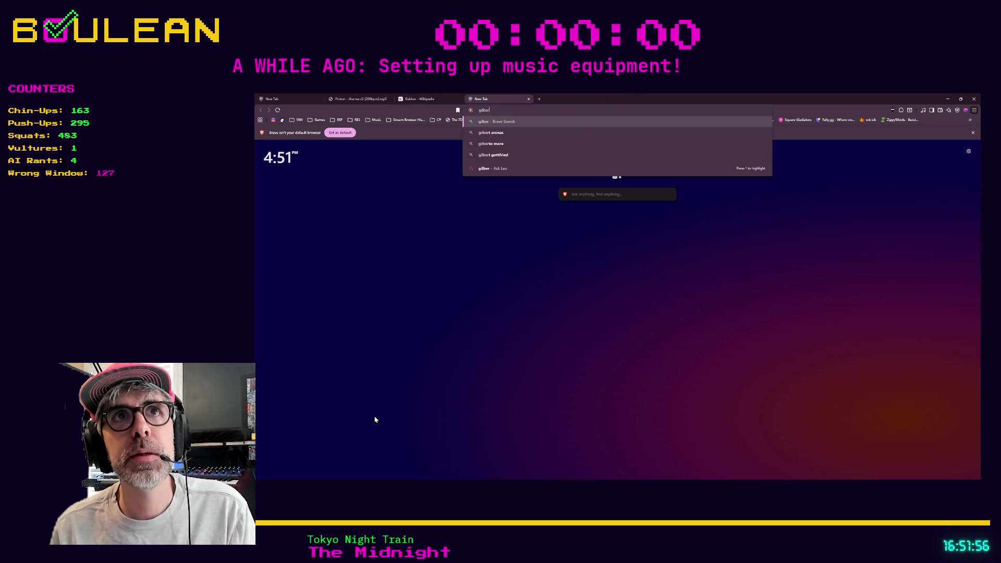
{"action": "type", "text": "ied"}
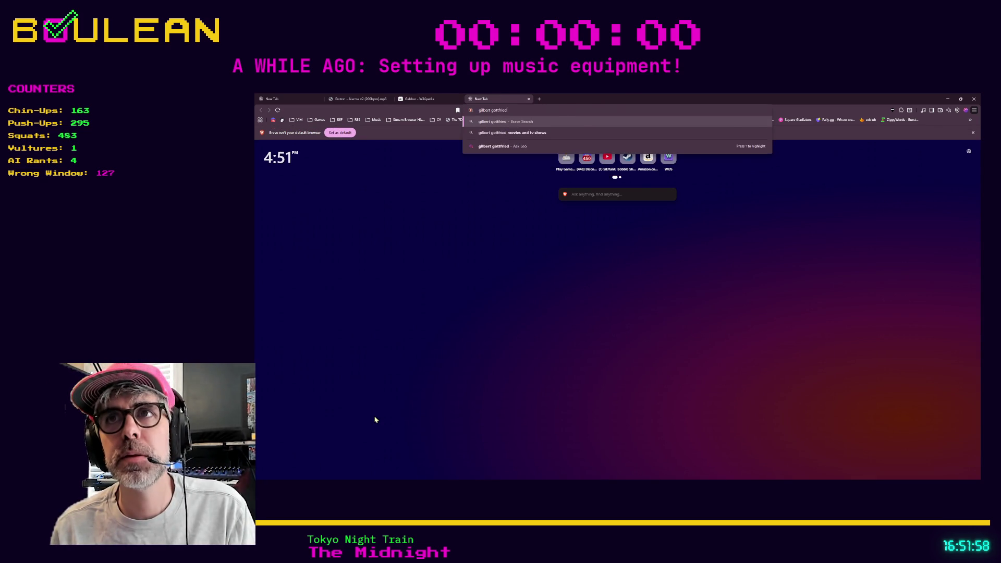
{"action": "key", "text": "Return"}
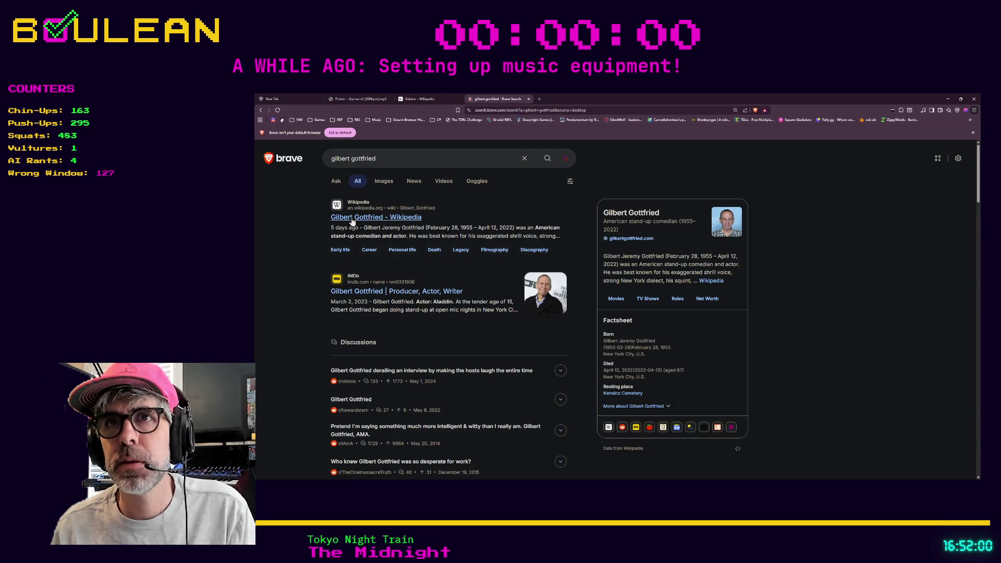
{"action": "left_click", "coordinate": [353, 218]}
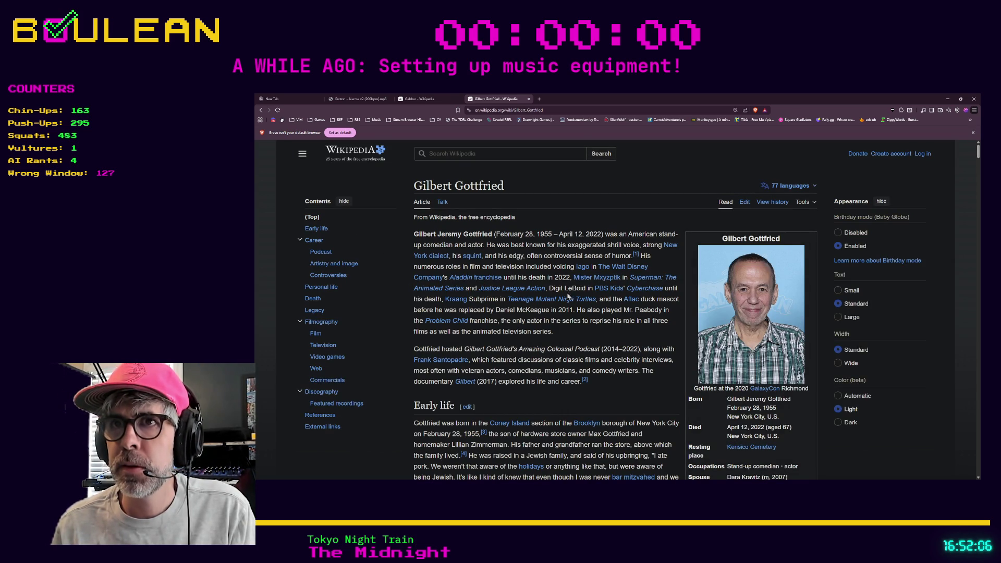
{"action": "mouse_move", "coordinate": [534, 295]}
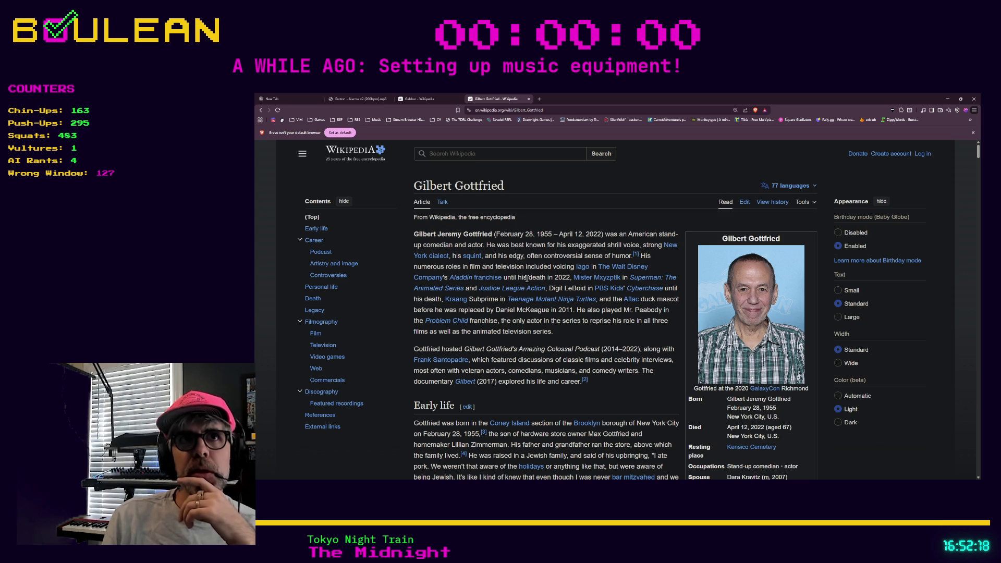
{"action": "scroll", "coordinate": [527, 292], "scroll_direction": "down", "scroll_amount": 2}
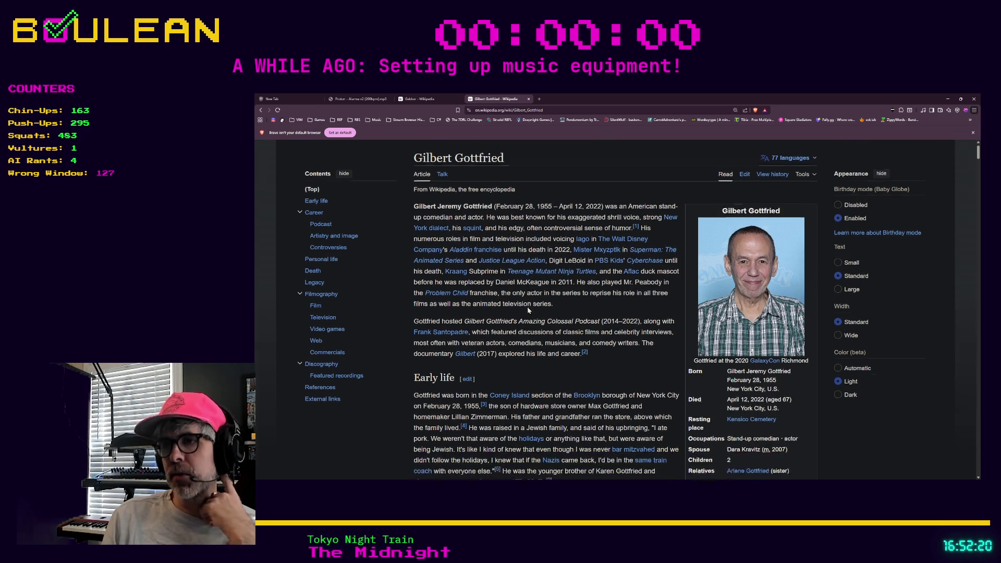
{"action": "scroll", "coordinate": [528, 310], "scroll_direction": "down", "scroll_amount": 1}
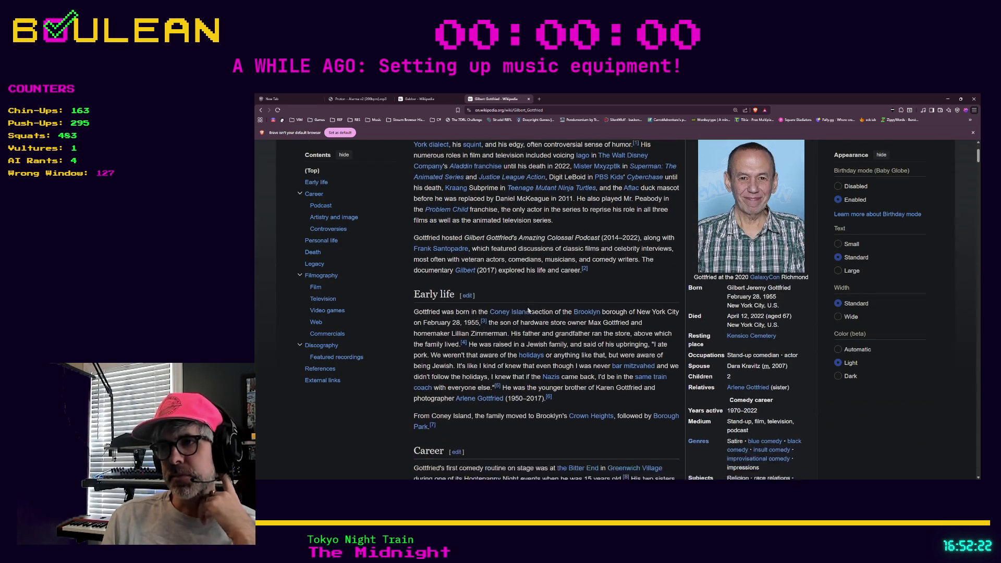
{"action": "scroll", "coordinate": [528, 310], "scroll_direction": "up", "scroll_amount": 3}
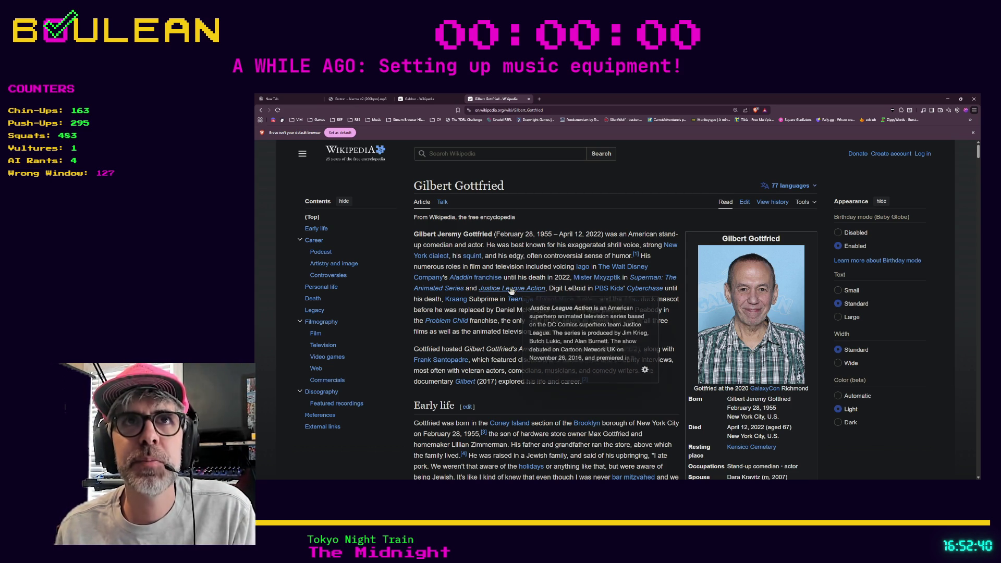
{"action": "scroll", "coordinate": [454, 313], "scroll_direction": "down", "scroll_amount": 1}
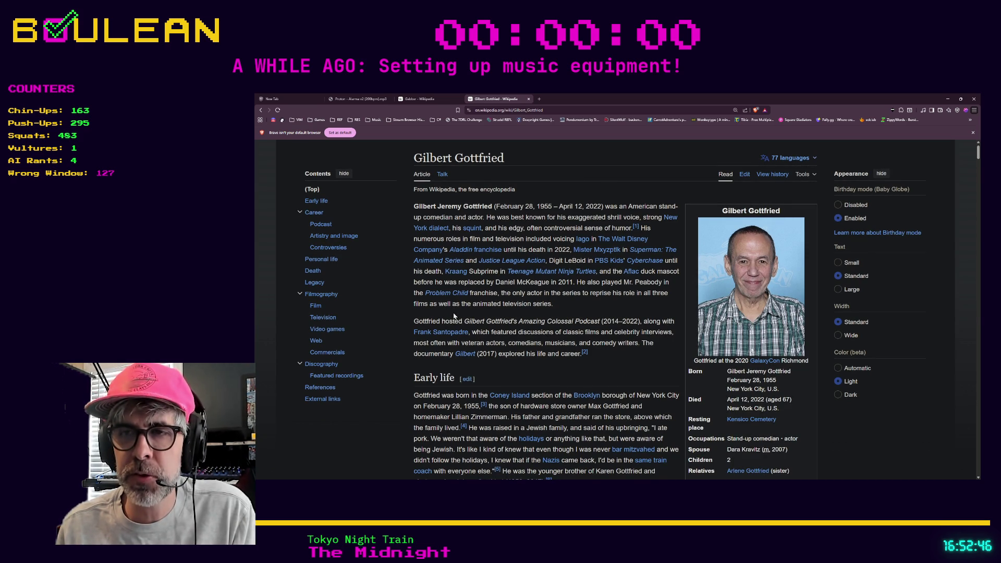
{"action": "left_click", "coordinate": [948, 98]}
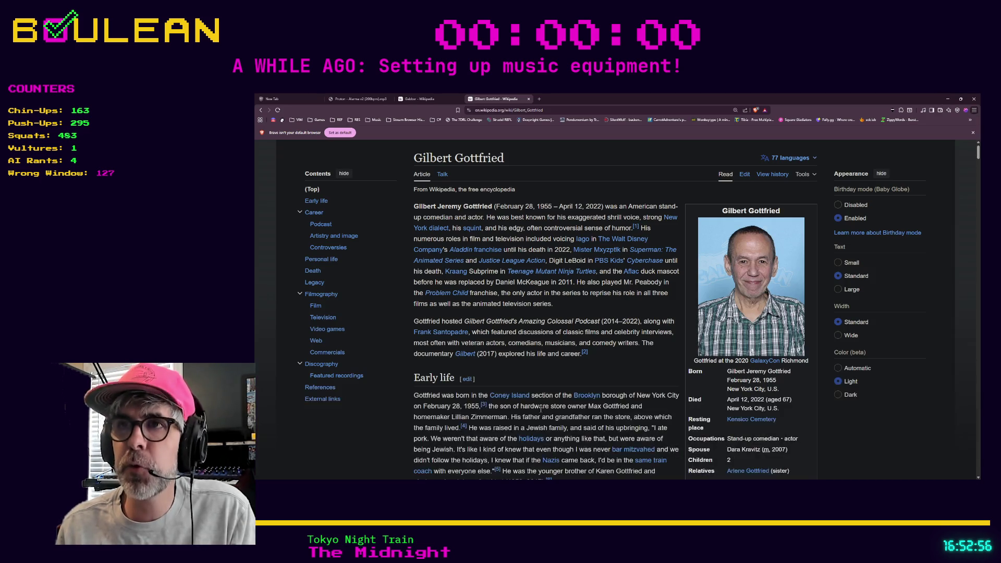
- In a new tab, search 'arsenic and old lace', open the film's Wikipedia article, and scroll to the cast
{"action": "key", "text": "ctrl+t"}
{"action": "type", "text": "arsenic"}
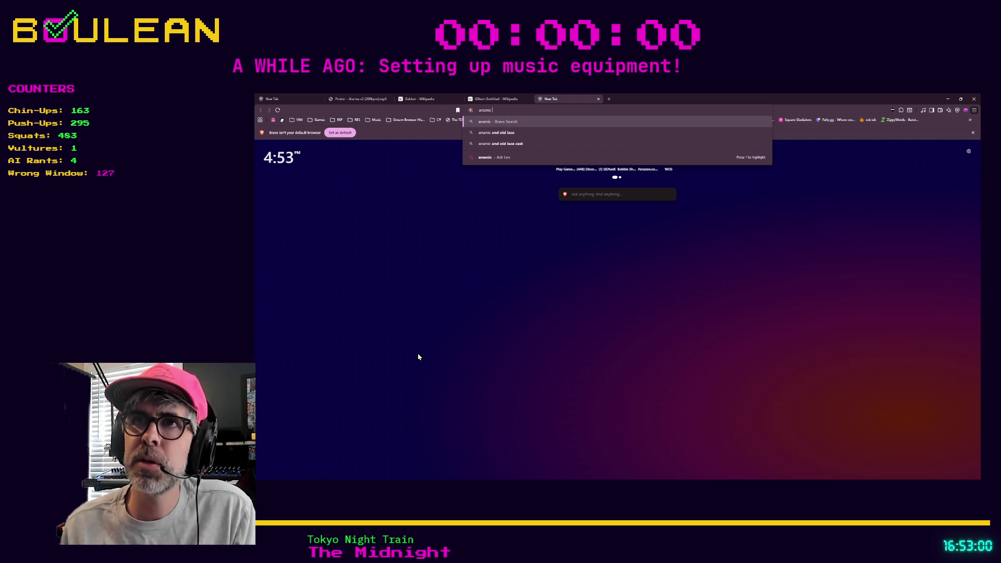
{"action": "key", "text": "Down"}
{"action": "key", "text": "Return"}
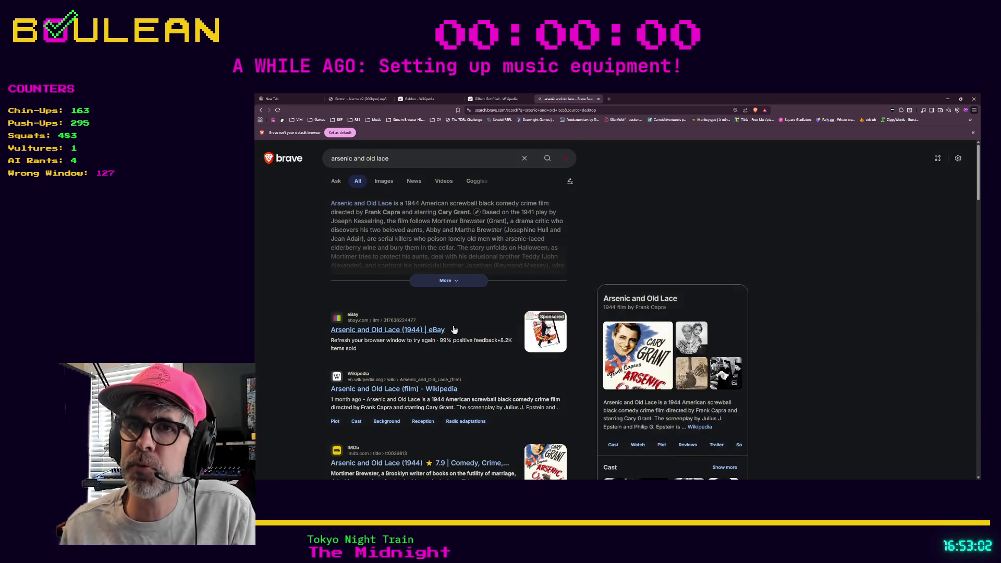
{"action": "left_click", "coordinate": [410, 390]}
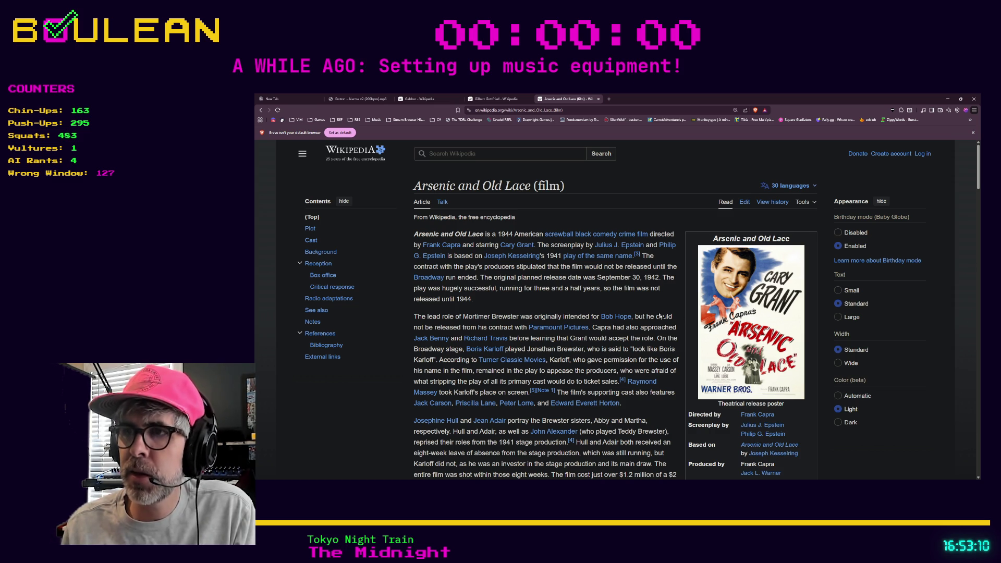
{"action": "scroll", "coordinate": [751, 374], "scroll_direction": "down", "scroll_amount": 1}
{"action": "scroll", "coordinate": [764, 385], "scroll_direction": "down", "scroll_amount": 2}
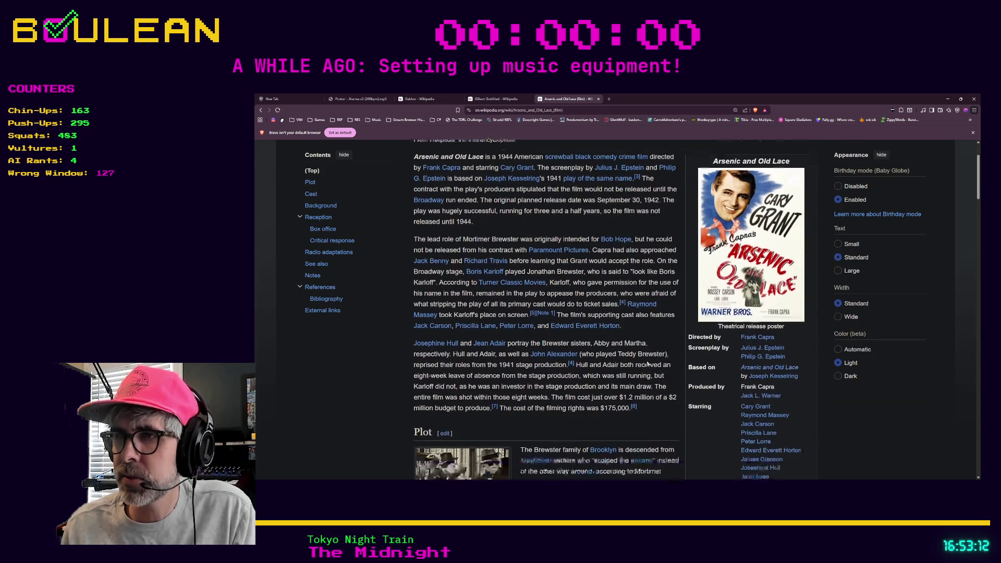
- Open Peter Lorre's article from the cast list and view his portrait full size before closing it
{"action": "mouse_move", "coordinate": [762, 440]}
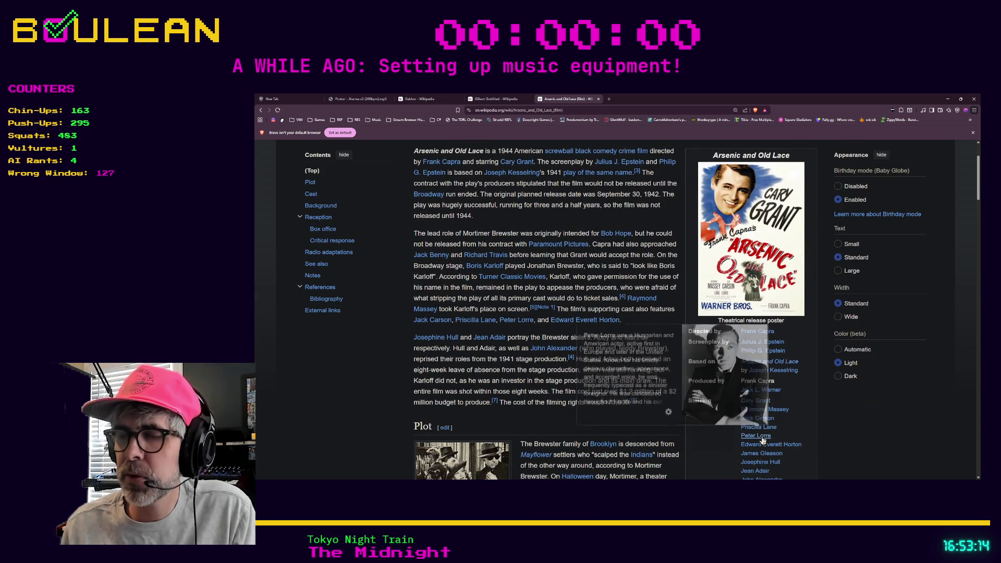
{"action": "left_click", "coordinate": [762, 440]}
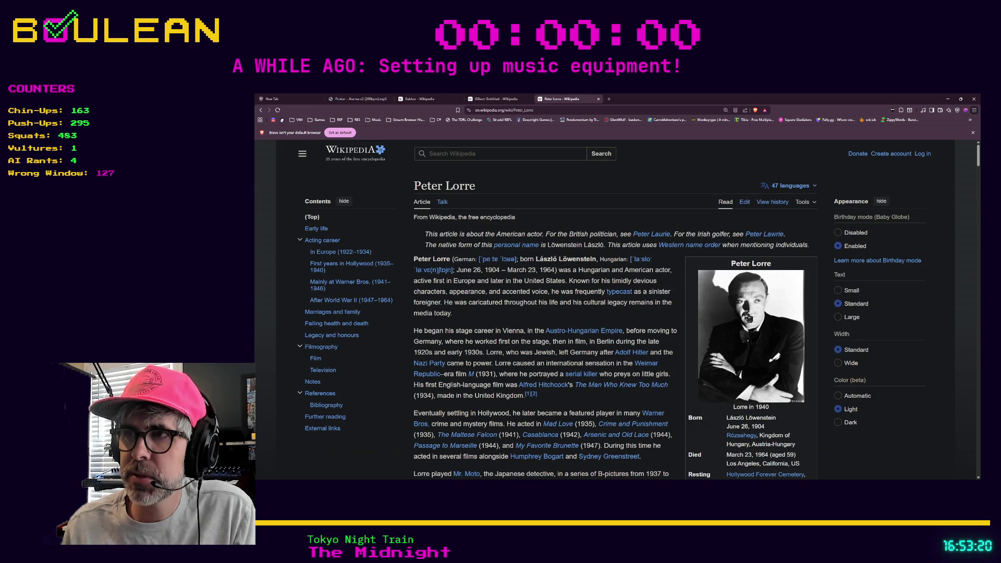
{"action": "left_click", "coordinate": [749, 317]}
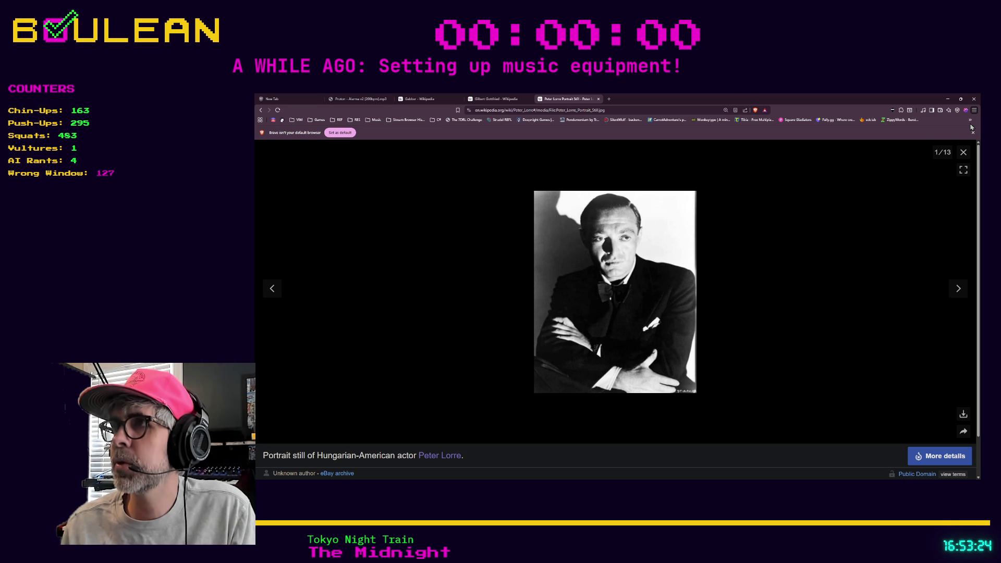
{"action": "left_click", "coordinate": [963, 151]}
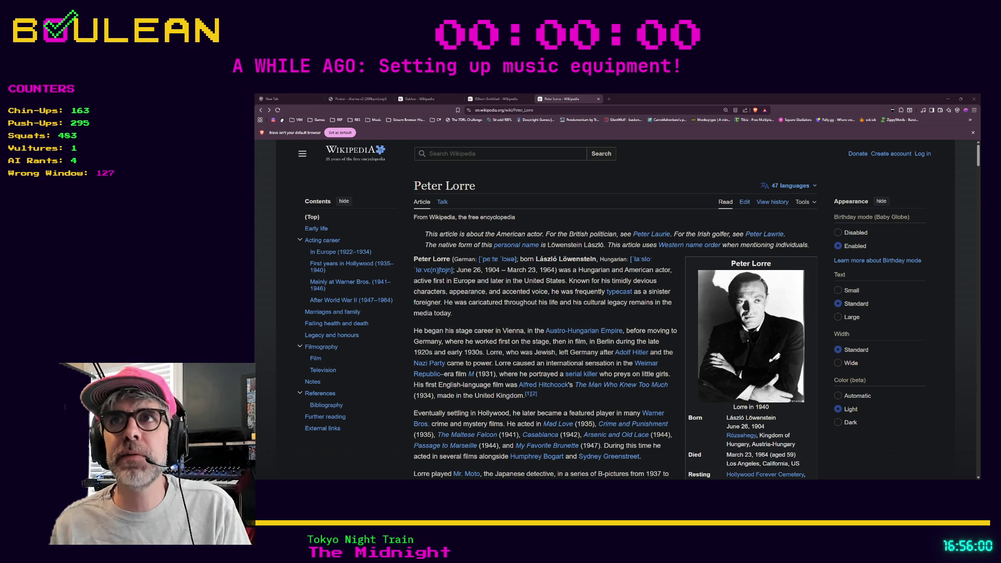
- Paste the FighTurd Steam store URL into a new tab and load the page
{"action": "key", "text": "ctrl+t"}
{"action": "key", "text": "ctrl+v"}
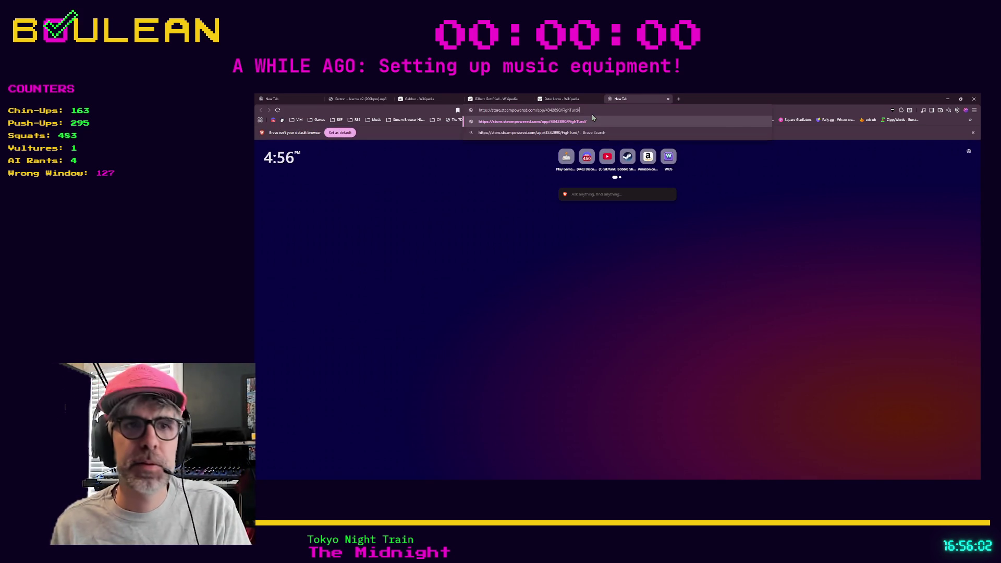
{"action": "key", "text": "Return"}
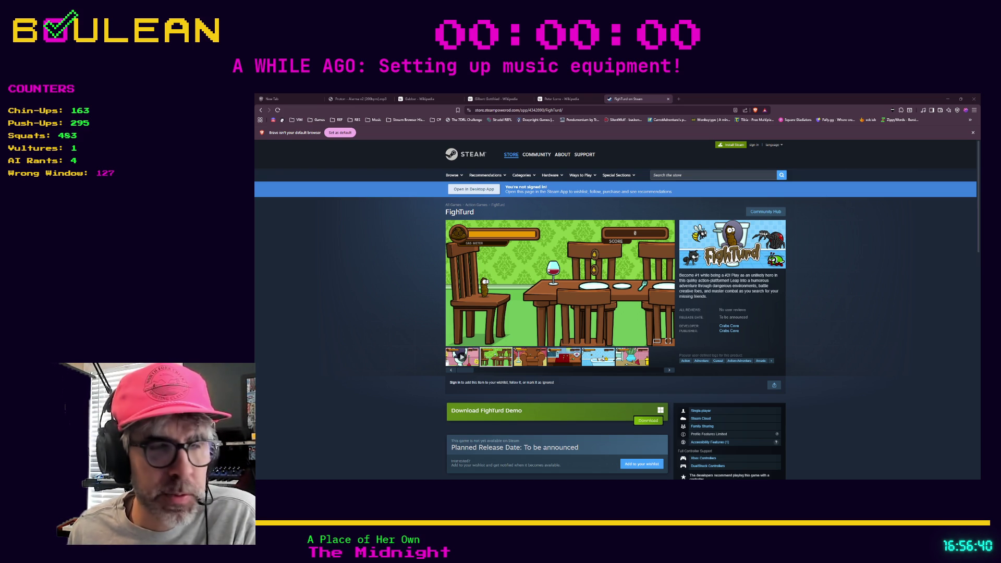
- Play the FighTurd trailer from the media gallery full screen, then exit back to the store page
{"action": "left_click", "coordinate": [462, 356]}
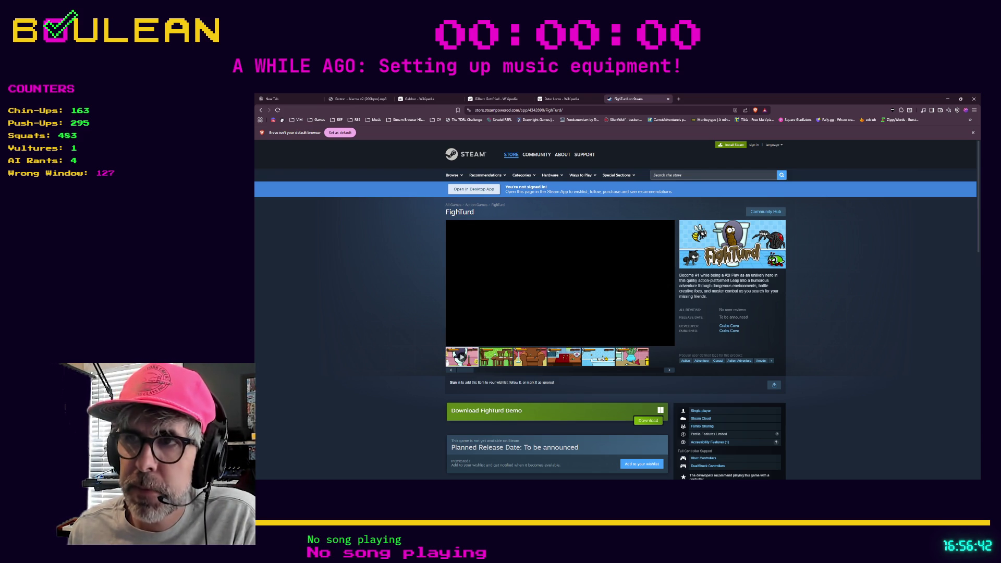
{"action": "left_click", "coordinate": [670, 342]}
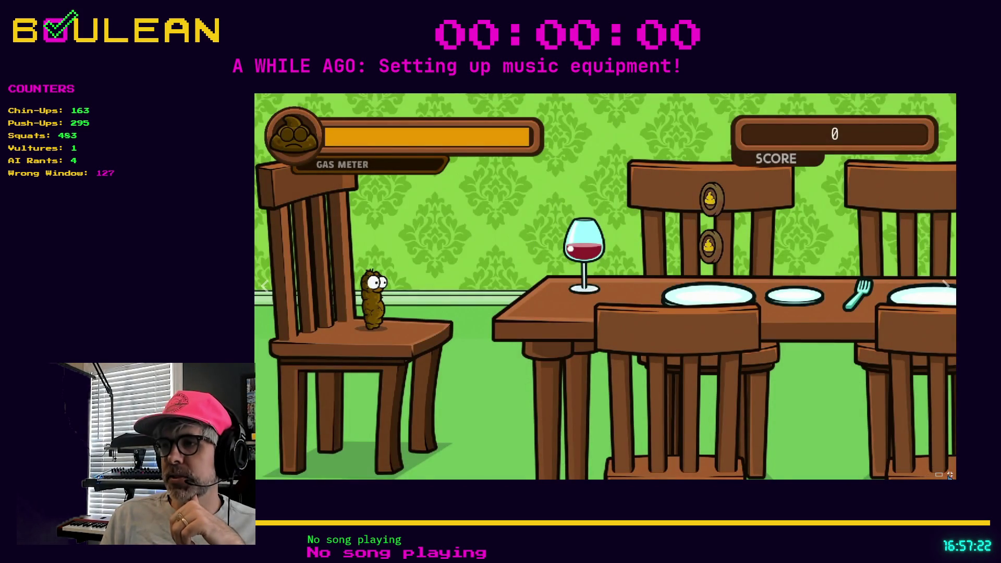
{"action": "left_click", "coordinate": [950, 475]}
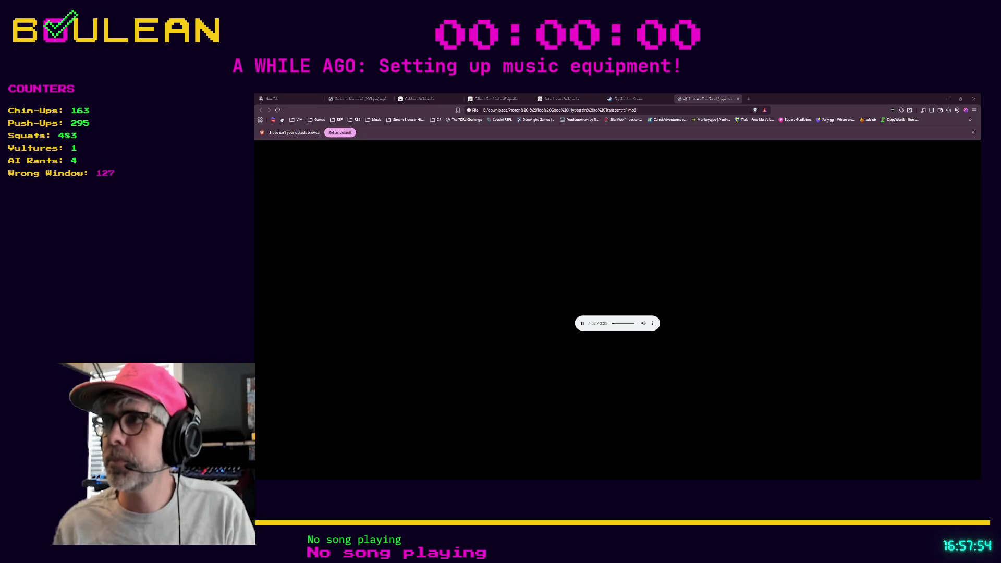
- Hide the browser window playing the mp3, then open a fresh Brave tab
{"action": "left_click", "coordinate": [949, 98]}
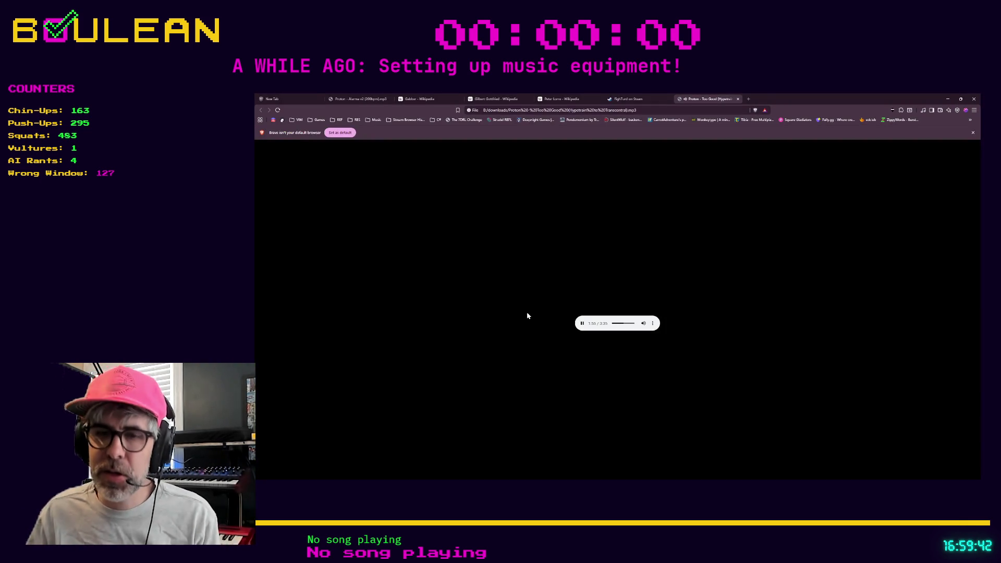
{"action": "key", "text": "ctrl+t"}
- Search 'steam concord' and open the 'Steam Community :: Concord™' result, reopening it once from the results
{"action": "type", "text": "steam concor"}
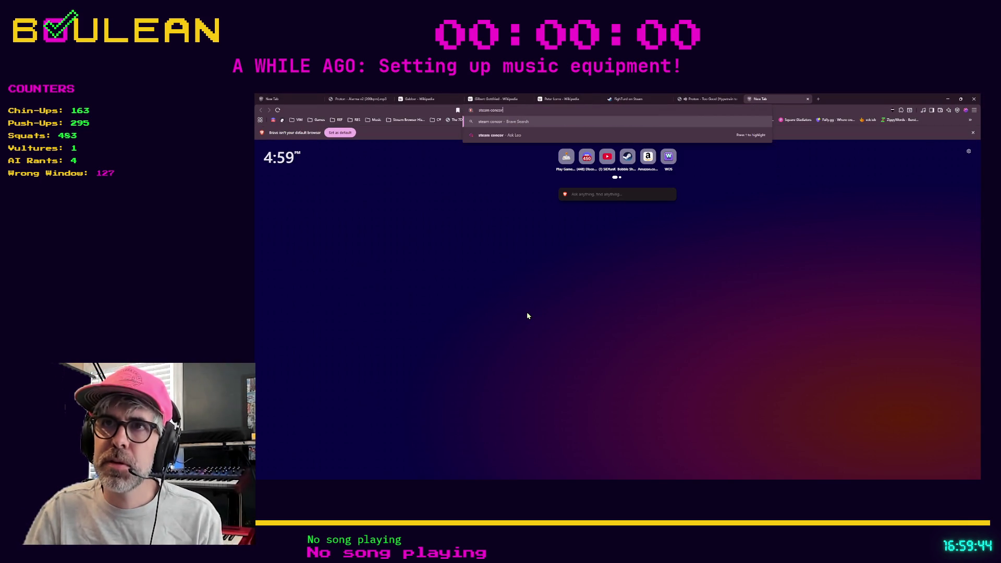
{"action": "type", "text": "d"}
{"action": "key", "text": "Return"}
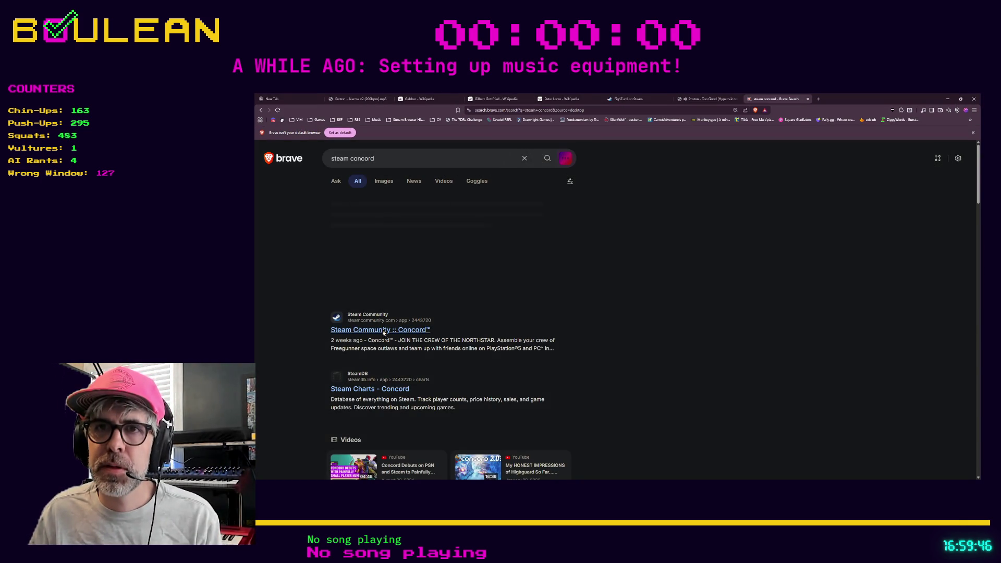
{"action": "left_click", "coordinate": [384, 331]}
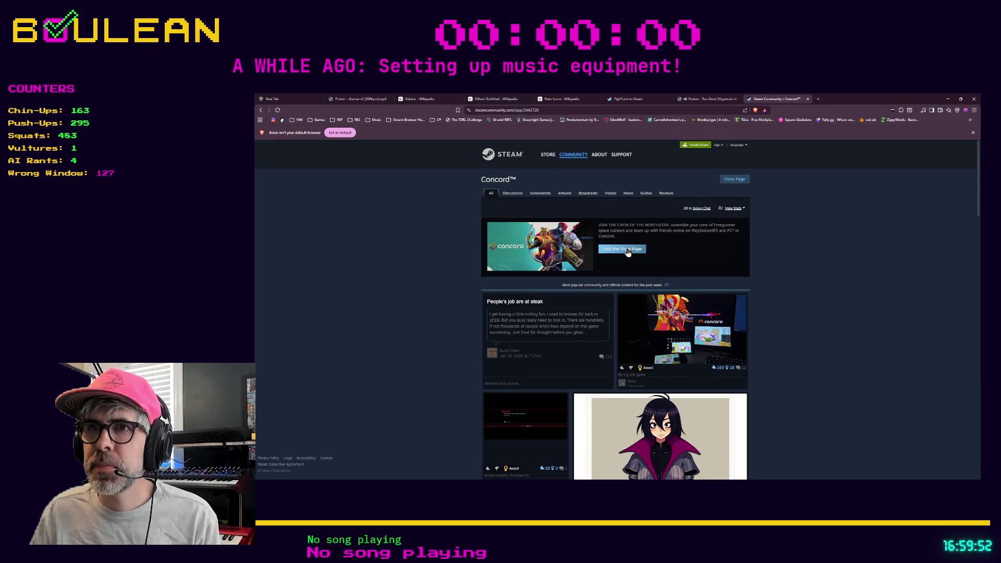
{"action": "left_click", "coordinate": [260, 111]}
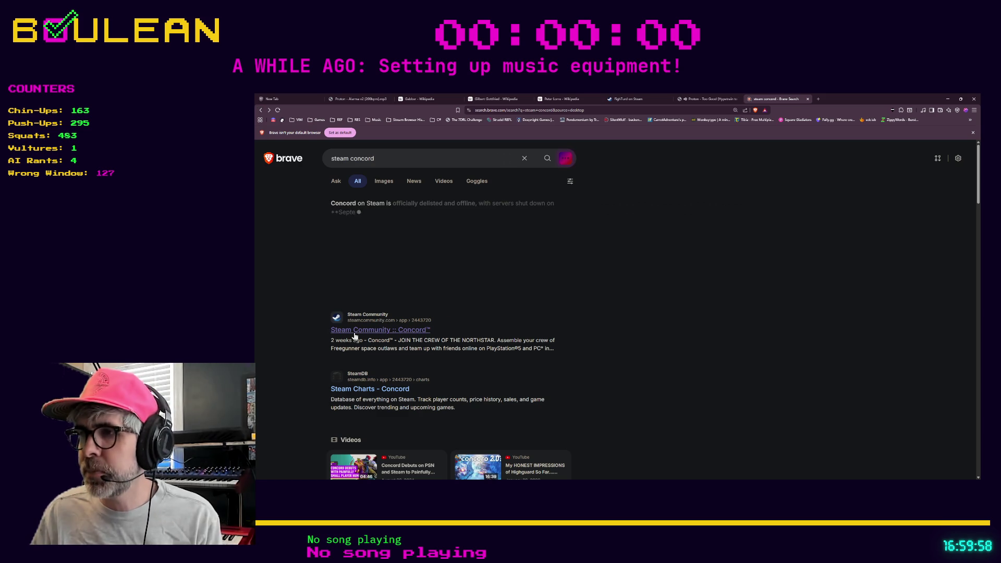
{"action": "left_click", "coordinate": [381, 330]}
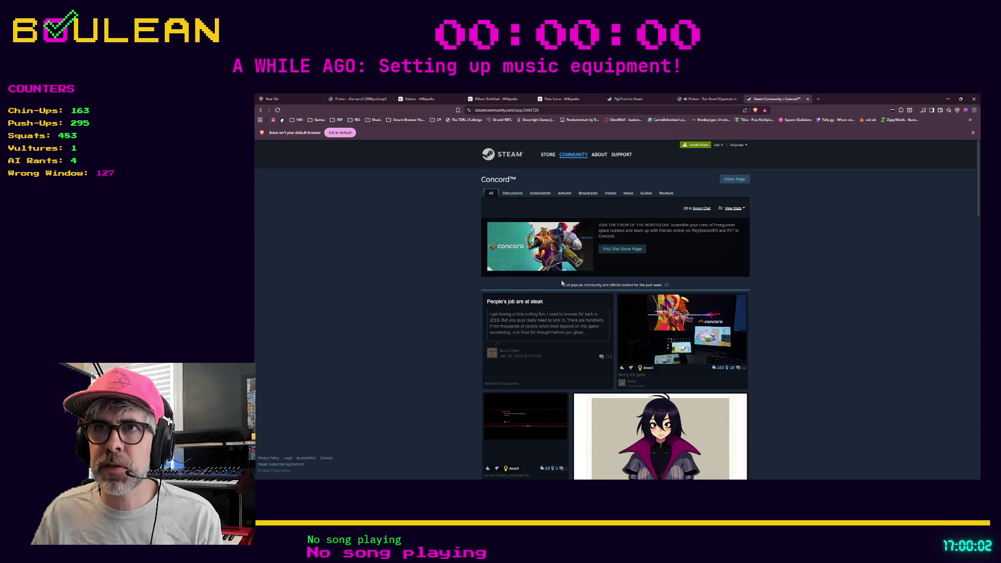
{"action": "left_click", "coordinate": [618, 249]}
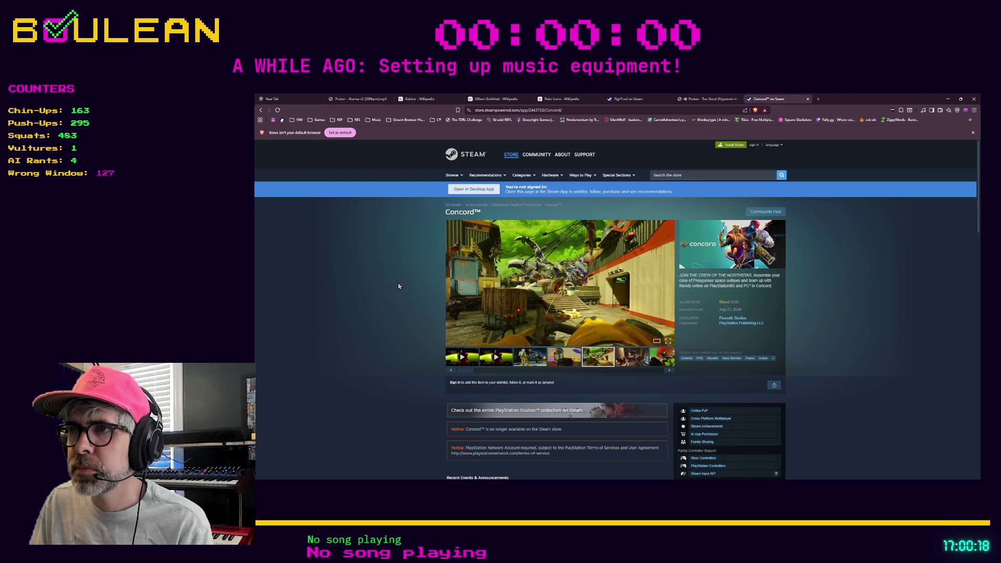
{"action": "scroll", "coordinate": [398, 286], "scroll_direction": "down", "scroll_amount": 10}
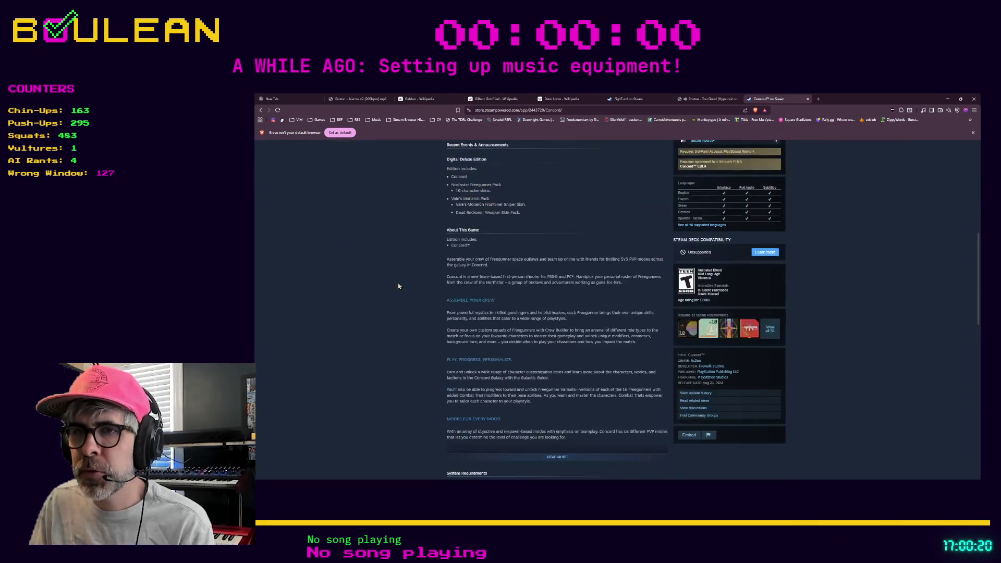
{"action": "scroll", "coordinate": [398, 286], "scroll_direction": "down", "scroll_amount": 12}
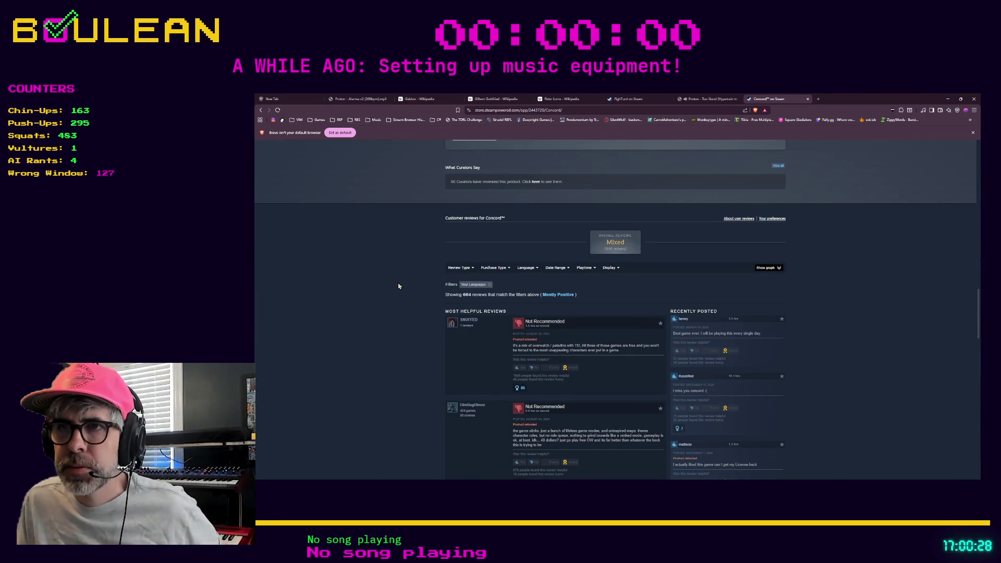
{"action": "scroll", "coordinate": [399, 286], "scroll_direction": "down", "scroll_amount": 1}
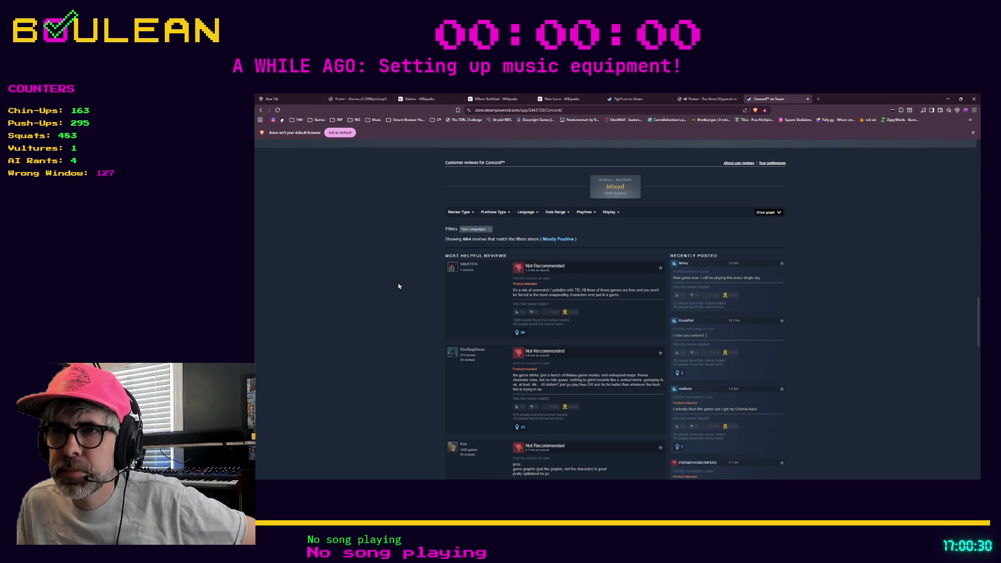
{"action": "scroll", "coordinate": [399, 286], "scroll_direction": "down", "scroll_amount": 1}
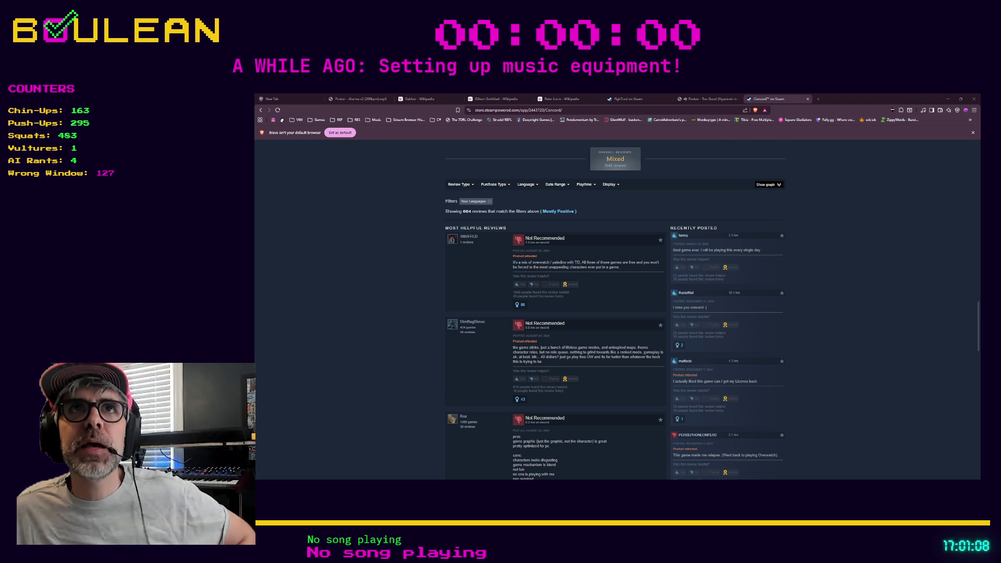
{"action": "scroll", "coordinate": [615, 313], "scroll_direction": "up", "scroll_amount": 15}
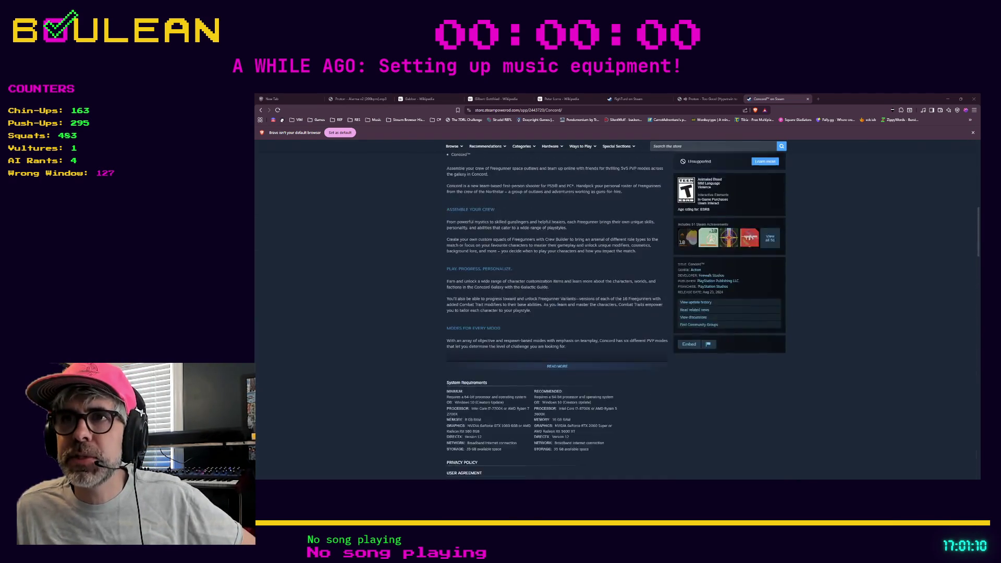
{"action": "scroll", "coordinate": [549, 267], "scroll_direction": "up", "scroll_amount": 10}
- Open Concord's media viewer, page back to screenshot 8 of 13, then switch away from the browser
{"action": "left_click", "coordinate": [548, 267]}
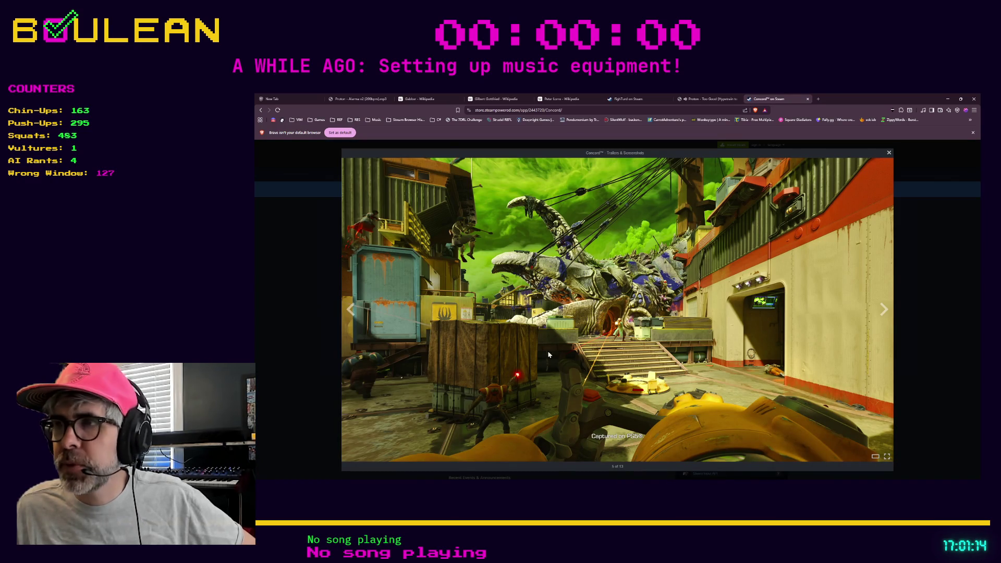
{"action": "left_click", "coordinate": [352, 310]}
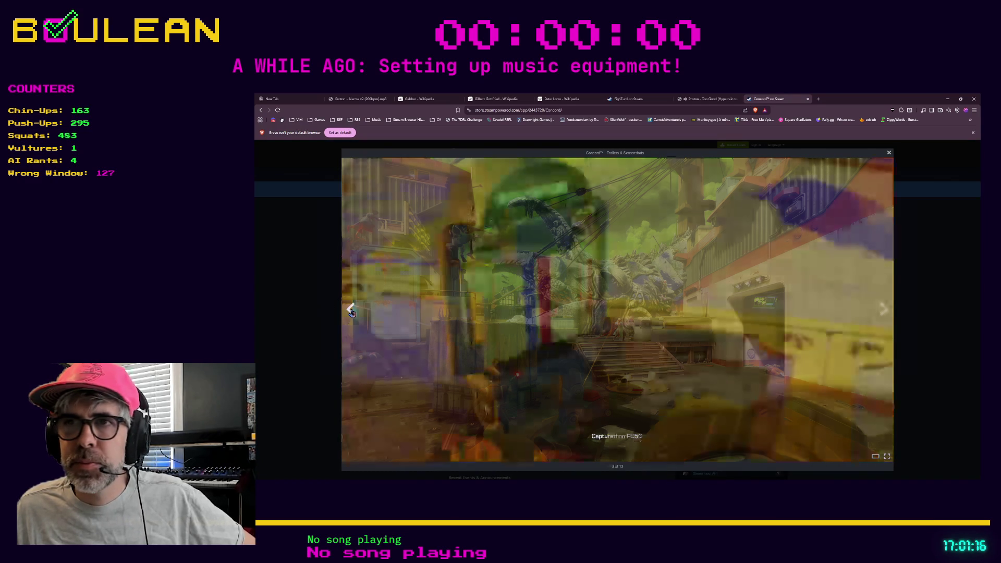
{"action": "left_click", "coordinate": [351, 314]}
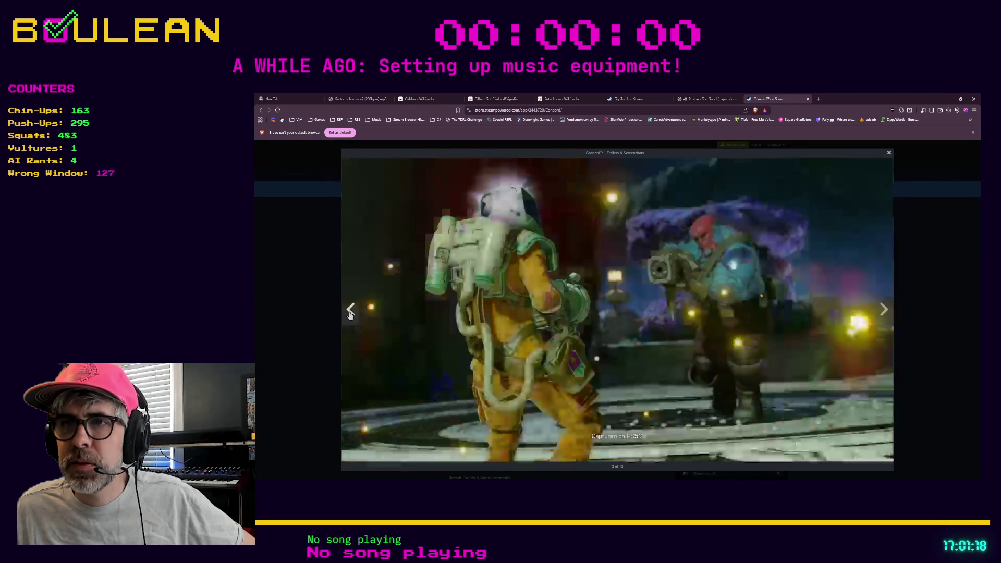
{"action": "left_click", "coordinate": [351, 313]}
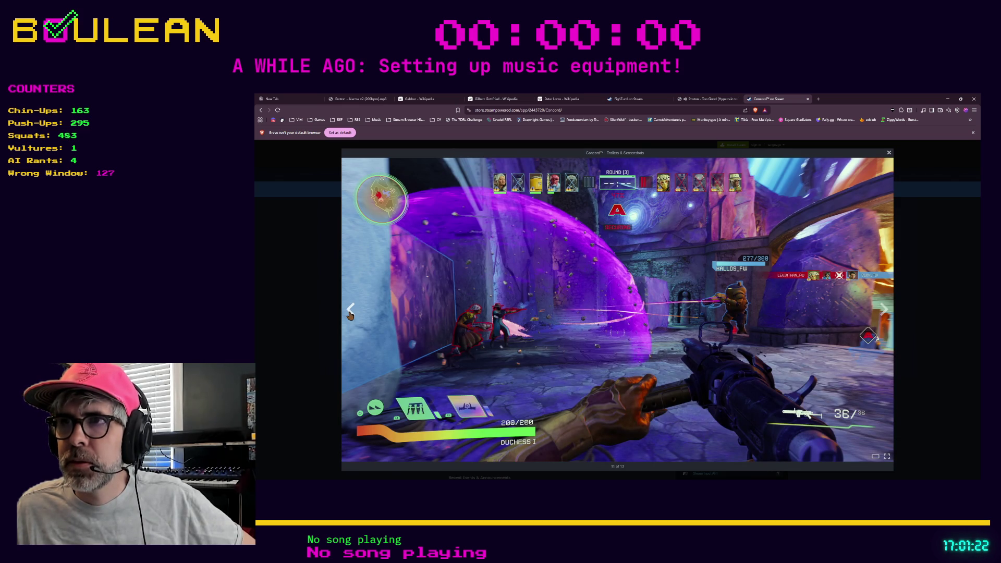
{"action": "left_click", "coordinate": [350, 313]}
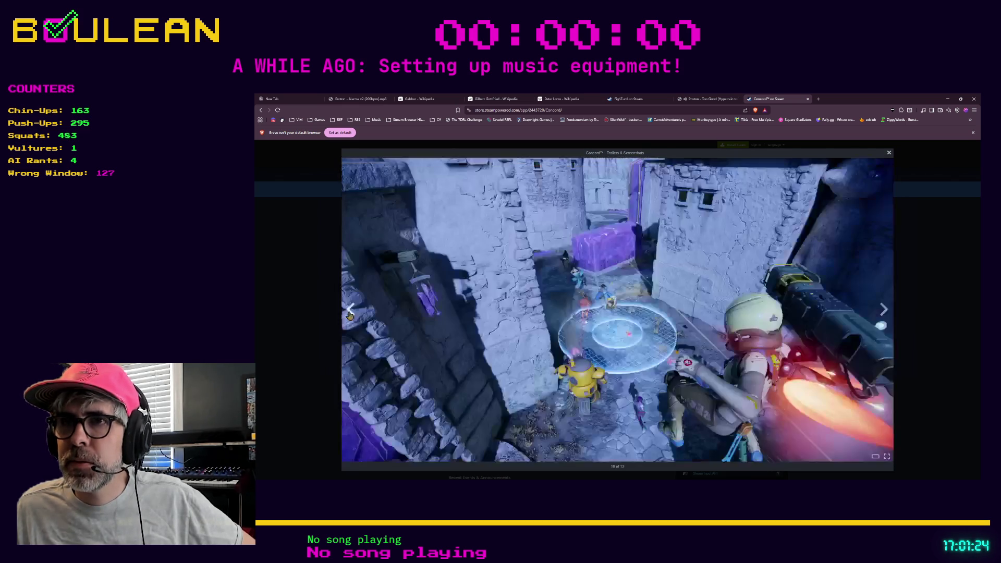
{"action": "left_click", "coordinate": [350, 313]}
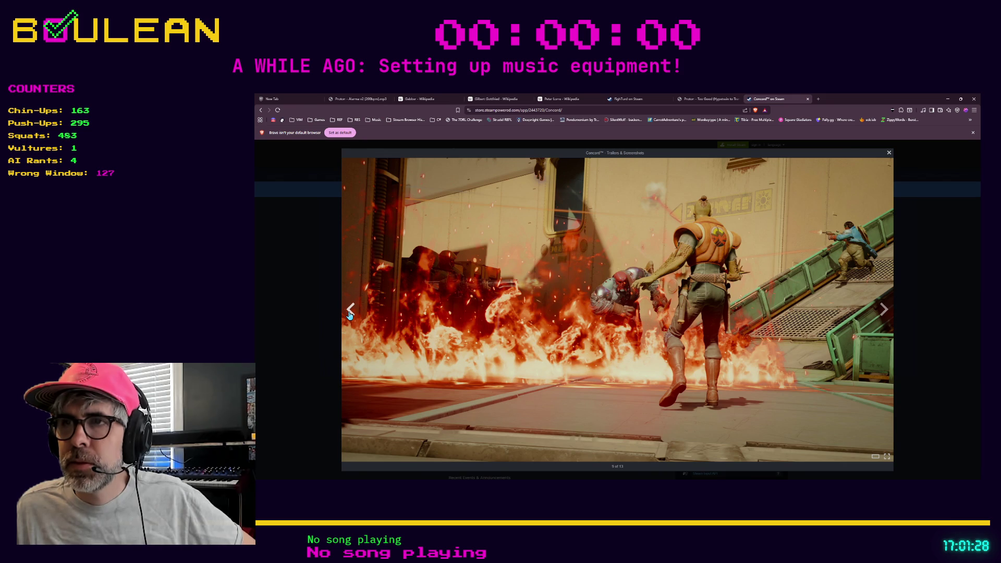
{"action": "left_click", "coordinate": [351, 312]}
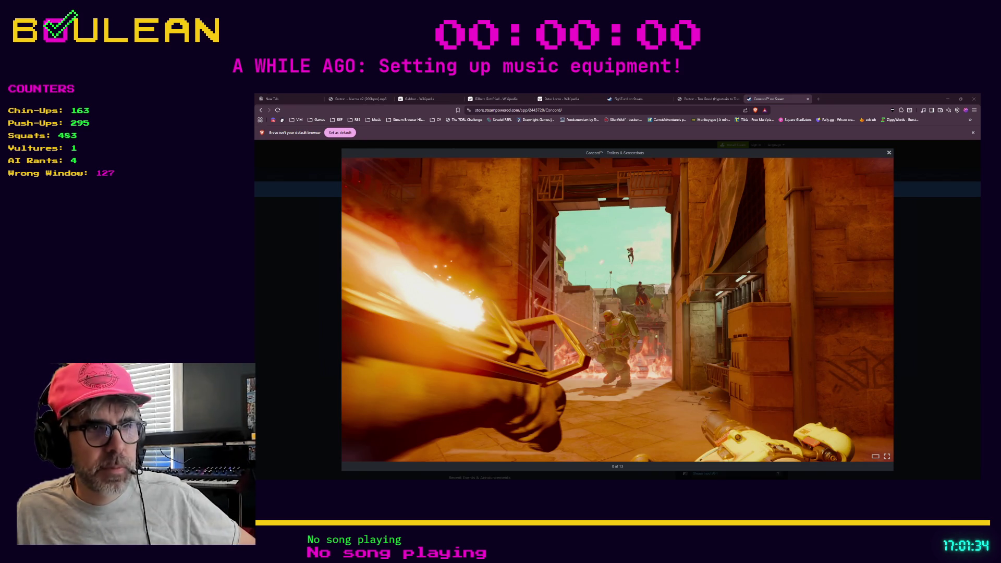
{"action": "key", "text": "alt+Tab"}
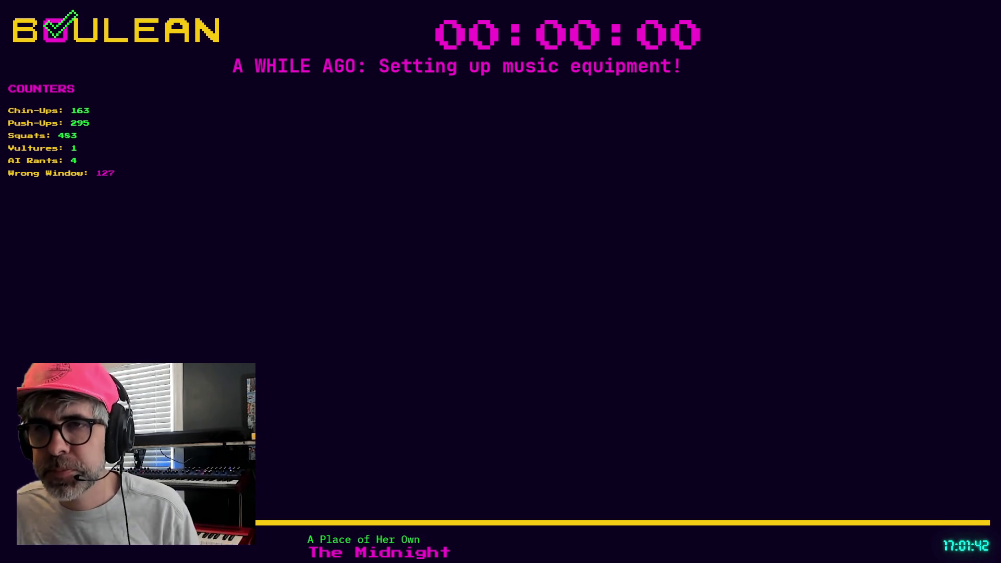
- Bring the Godot editor forward with the goblin.gd script open
{"action": "left_click", "coordinate": [602, 339]}
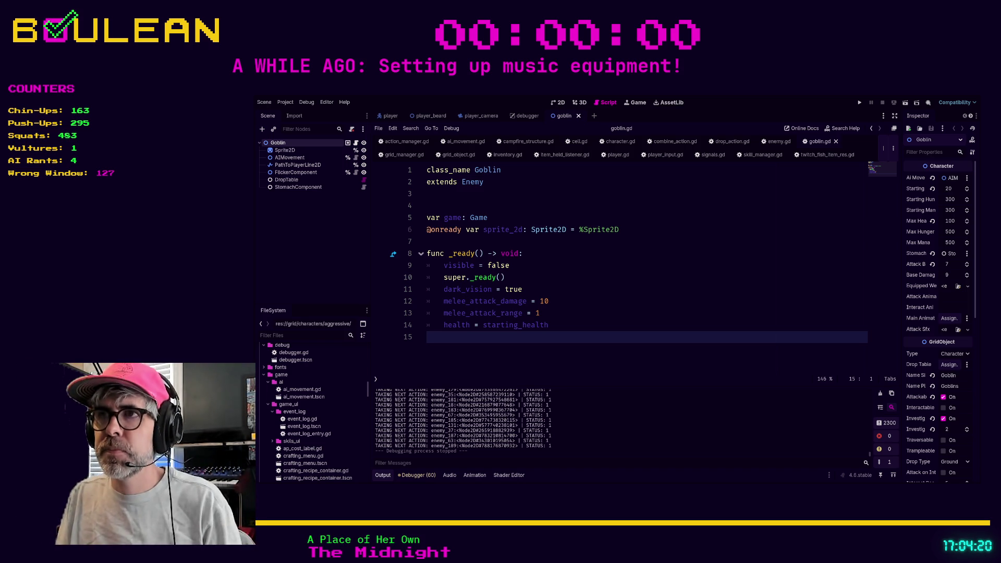
- Run the roguelike project with F5 and zoom out on the forest board at Day 1
{"action": "left_click", "coordinate": [542, 325]}
{"action": "left_click", "coordinate": [542, 349]}
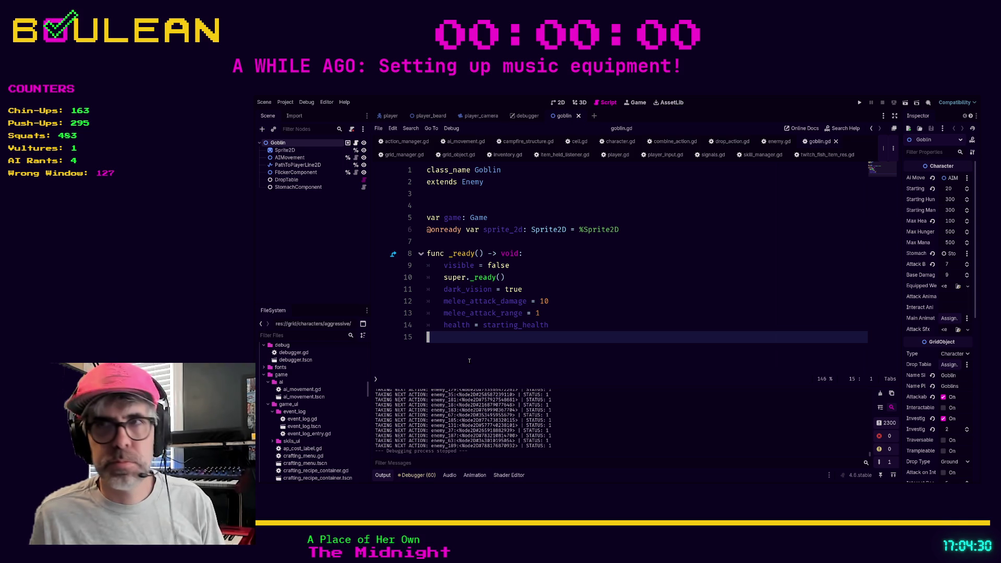
{"action": "key", "text": "F5"}
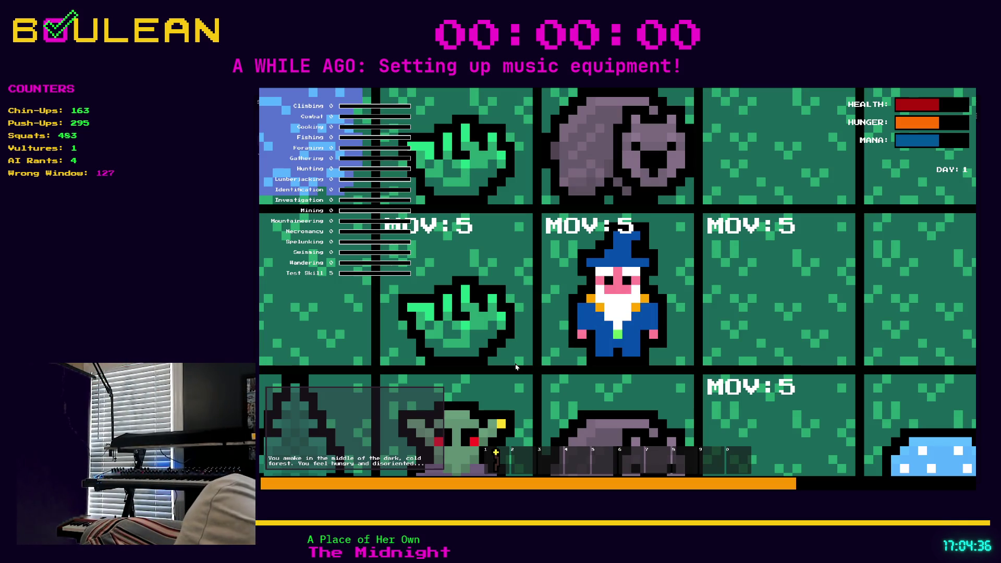
{"action": "scroll", "coordinate": [516, 367], "scroll_direction": "down", "scroll_amount": 2}
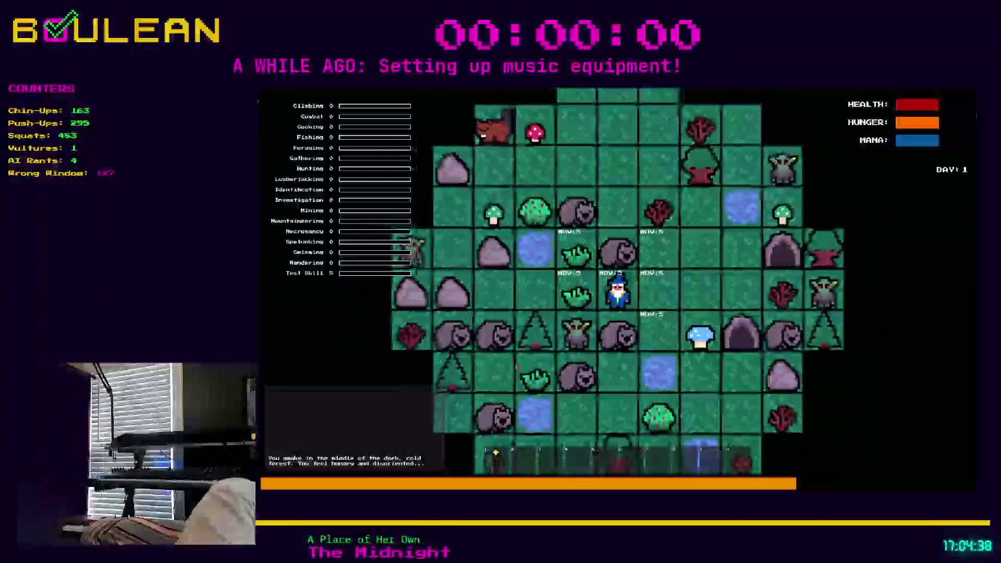
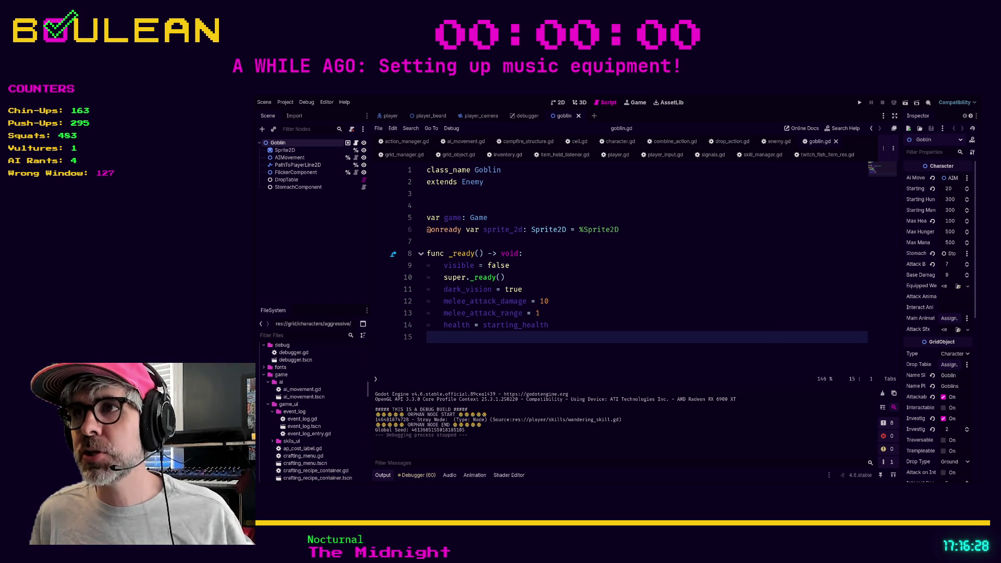
- Run the roguelike project from the goblin script with F5
{"action": "left_click", "coordinate": [671, 258]}
{"action": "key", "text": "F5"}
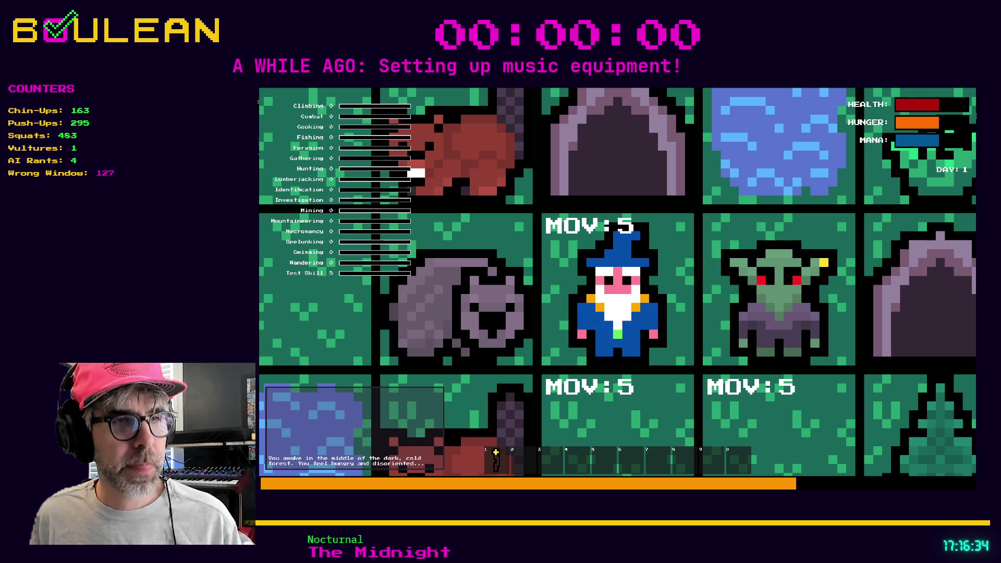
- Zoom the running game's map out to show the wide forest grid around the wizard
{"action": "scroll", "coordinate": [617, 286], "scroll_direction": "down", "scroll_amount": 5}
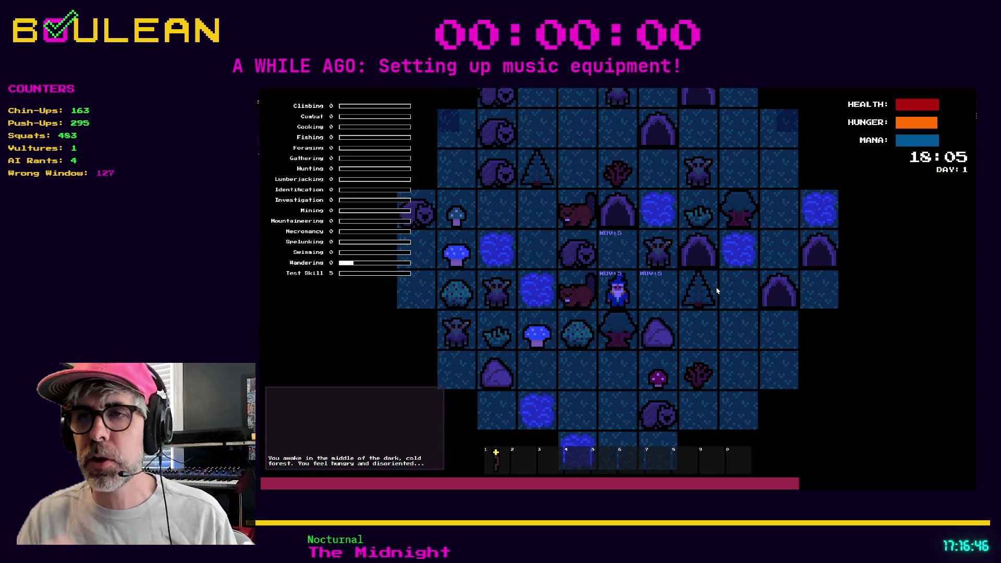
- Use the Staff from hotbar slot 1, then move the wizard one tile north
{"action": "key", "text": "1"}
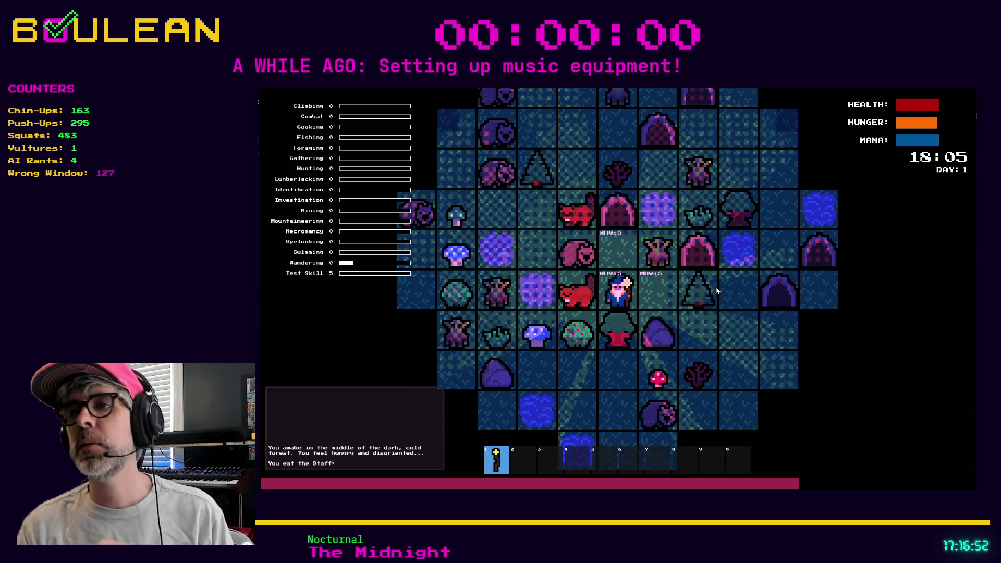
{"action": "key", "text": "Up"}
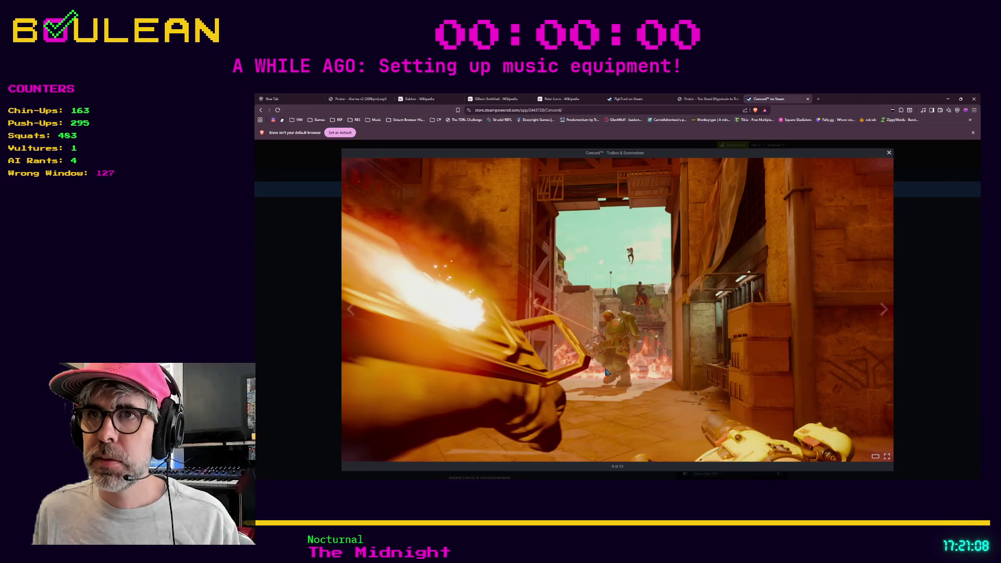
- Search the web for 'darkwood' in a new browser tab
{"action": "key", "text": "ctrl+t"}
{"action": "type", "text": "dark"}
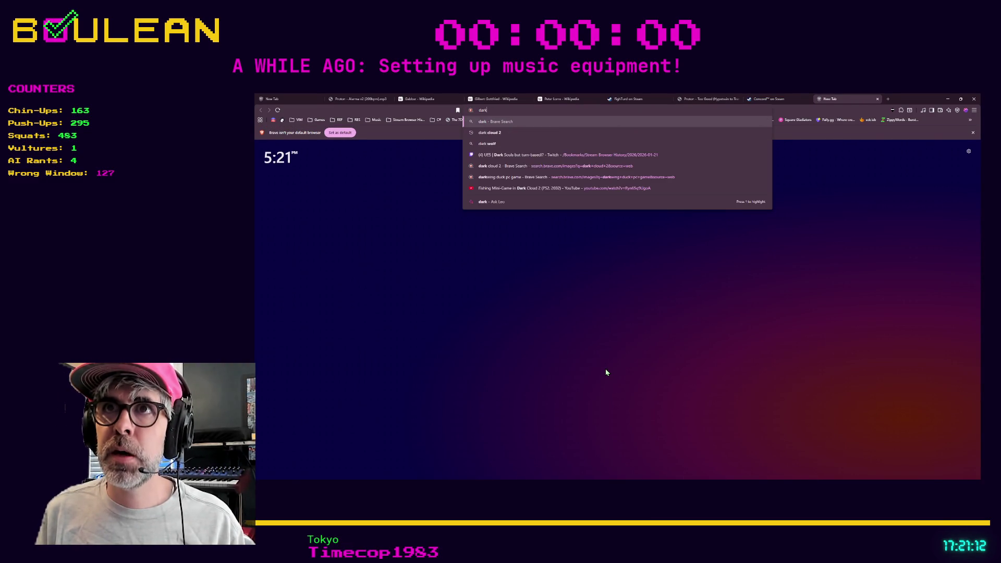
{"action": "type", "text": "wood"}
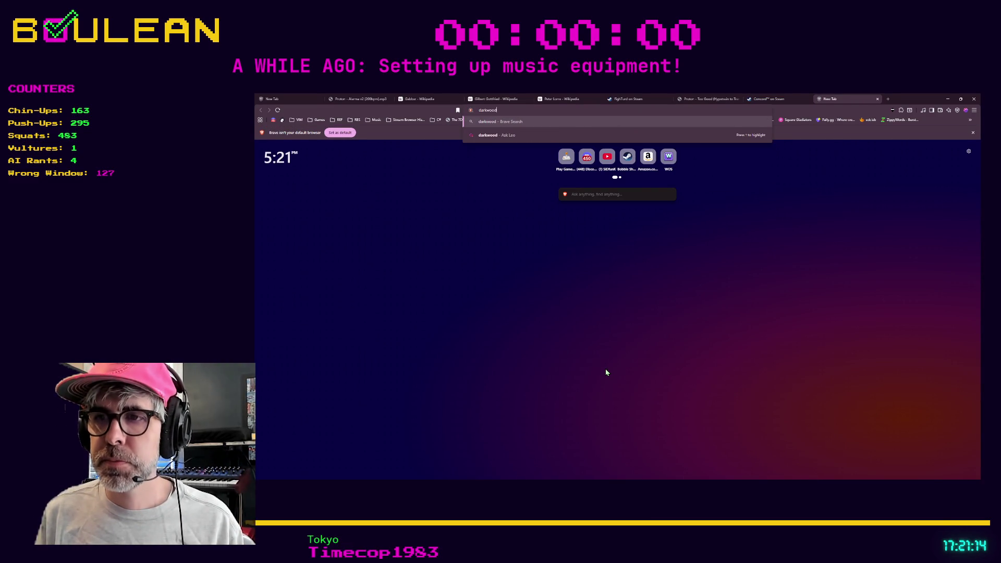
{"action": "key", "text": "Return"}
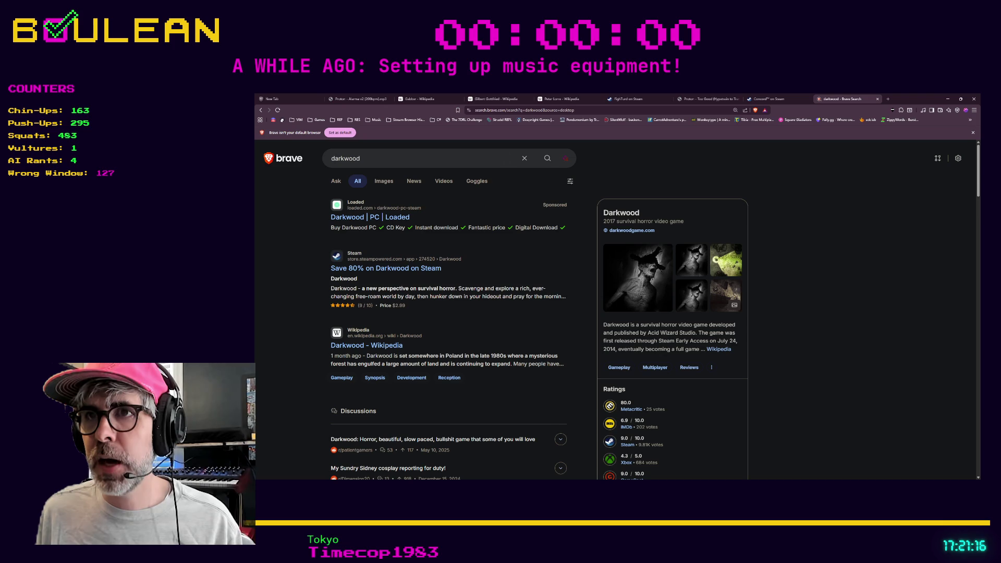
- Open the Darkwood Steam result and scroll to its -80% price and bundle offers
{"action": "left_click", "coordinate": [391, 269]}
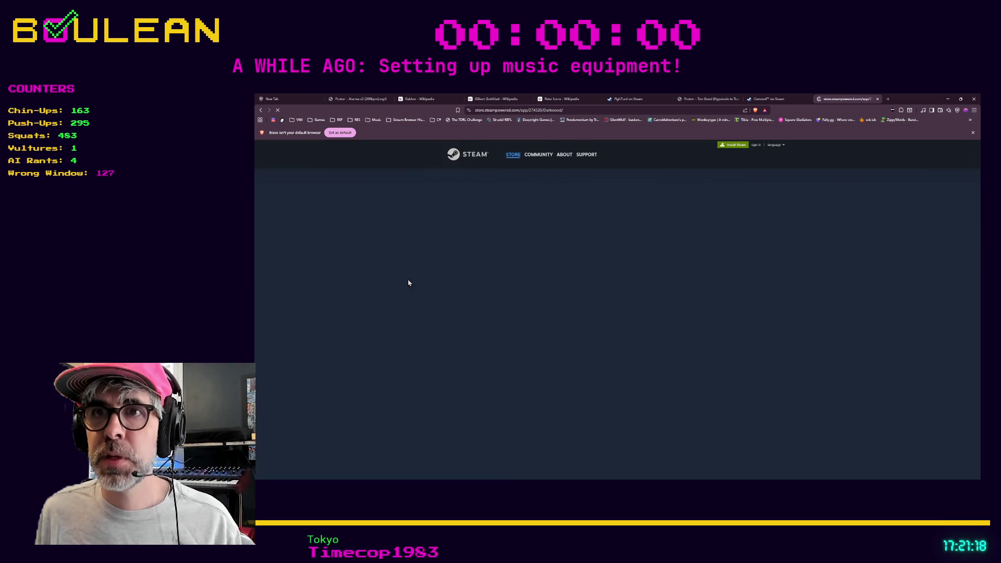
{"action": "scroll", "coordinate": [360, 319], "scroll_direction": "down", "scroll_amount": 4}
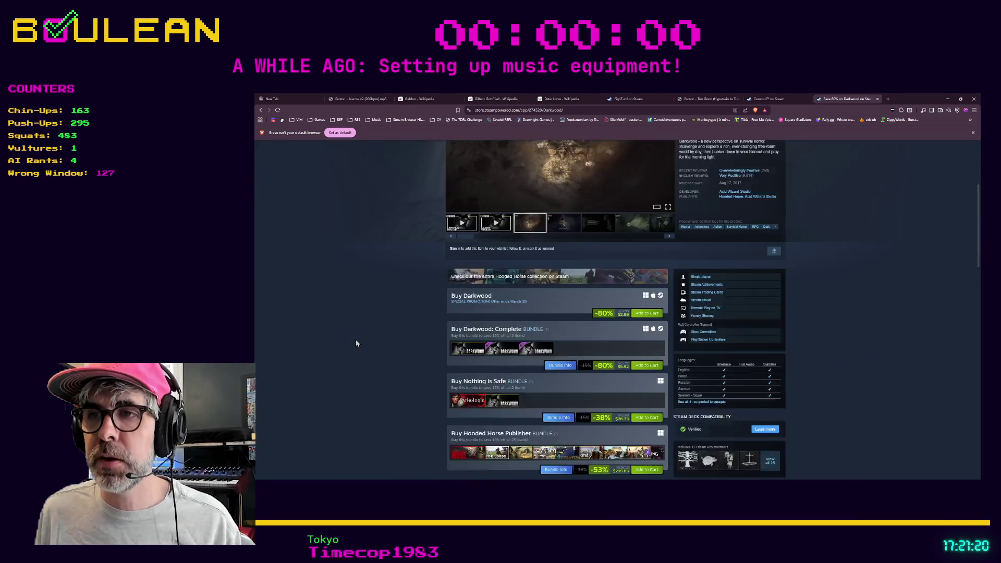
{"action": "scroll", "coordinate": [356, 343], "scroll_direction": "down", "scroll_amount": 1}
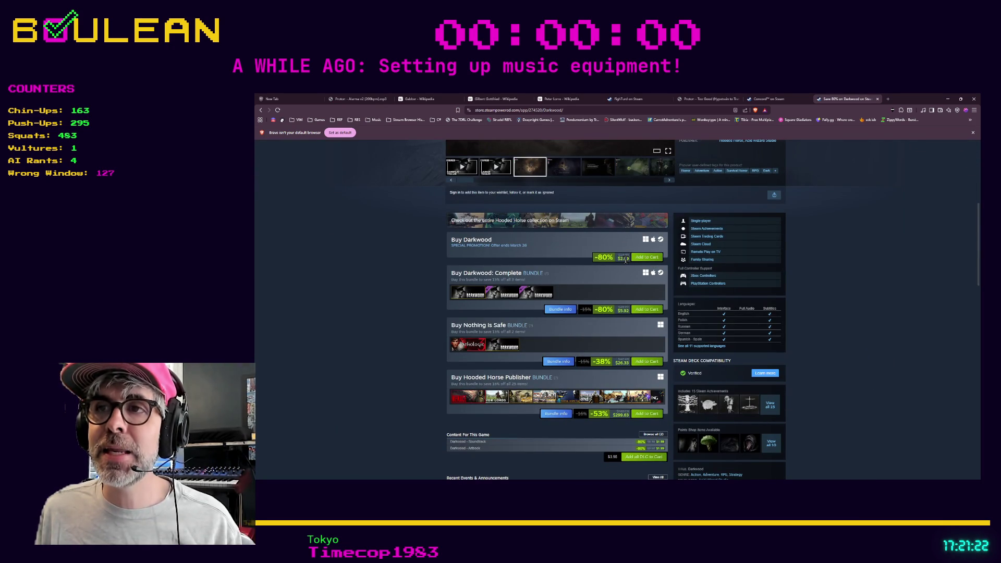
{"action": "scroll", "coordinate": [582, 301], "scroll_direction": "up", "scroll_amount": 1}
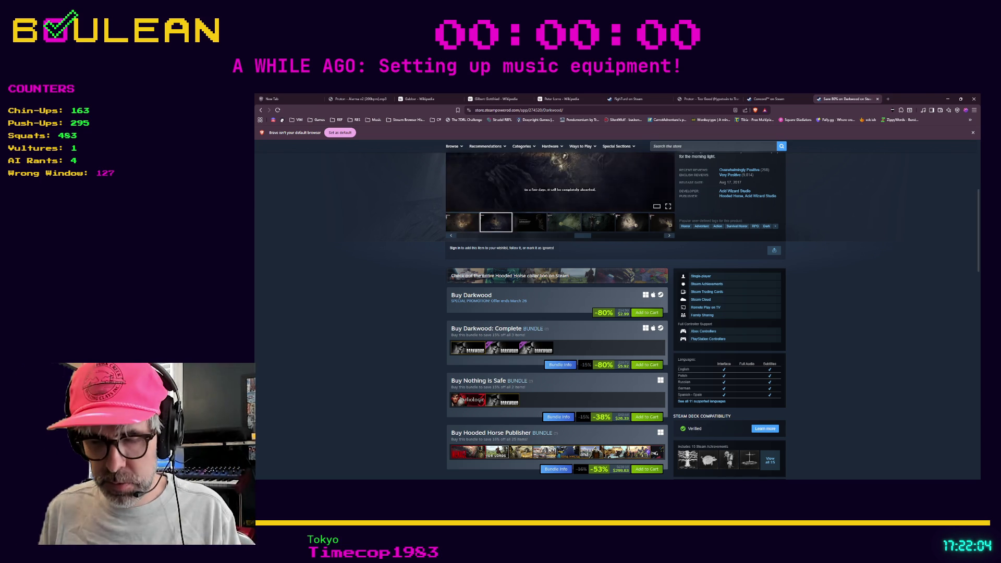
- Search 'cataclysm dark days ahead' in a new tab and open the cataclysmdda.org homepage
{"action": "key", "text": "ctrl+t"}
{"action": "type", "text": "catacl"}
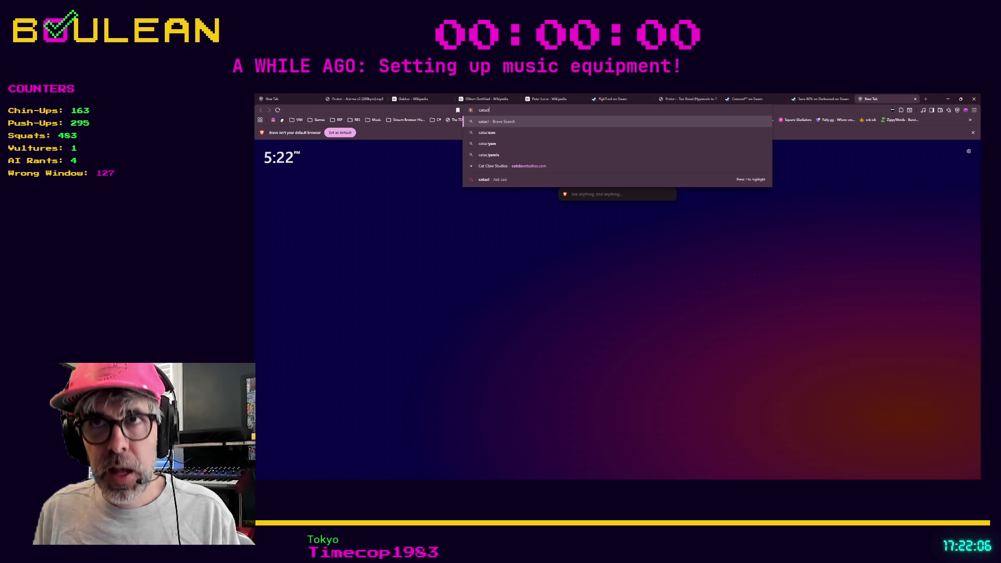
{"action": "type", "text": "ysm dark da"}
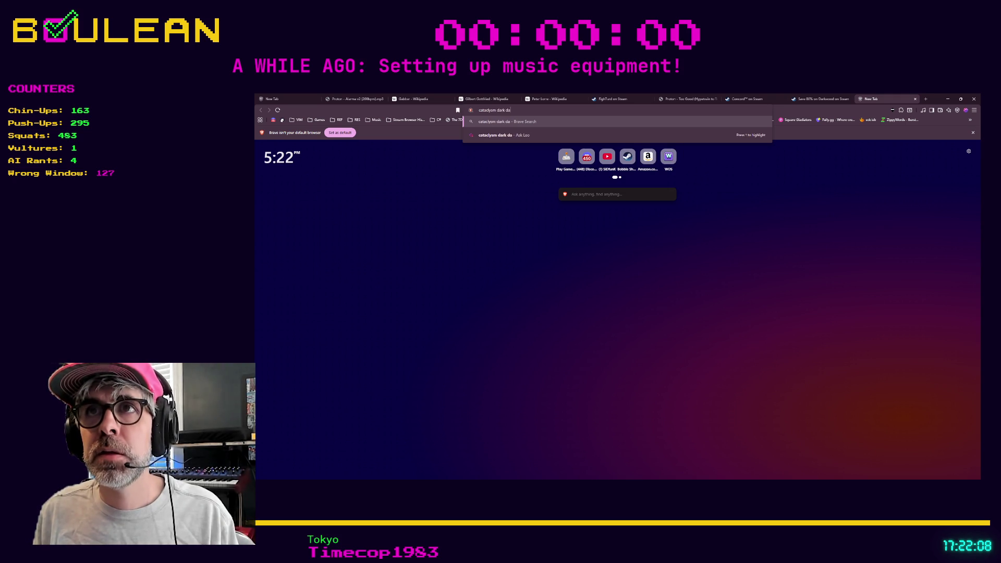
{"action": "type", "text": "ys ahead"}
{"action": "key", "text": "Return"}
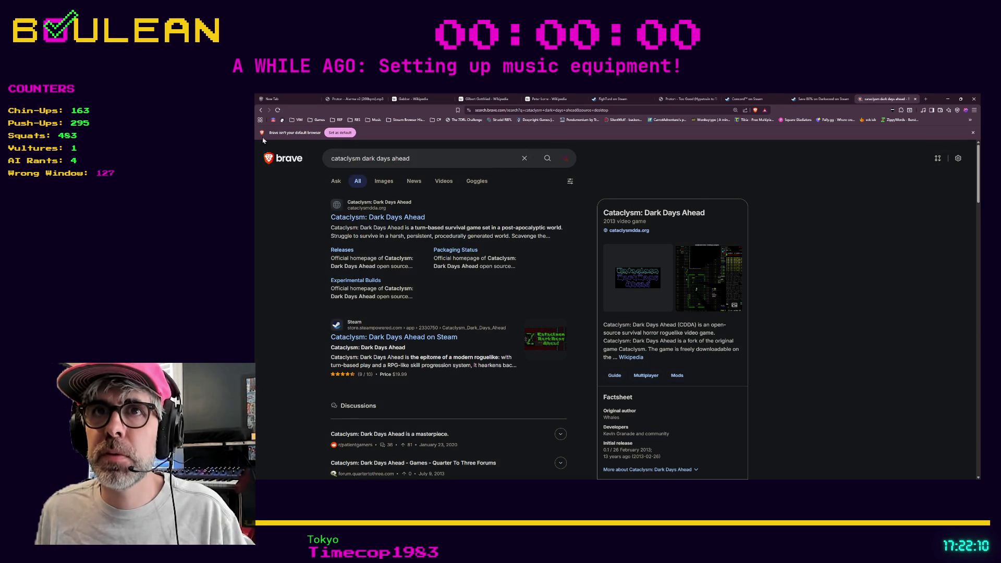
{"action": "left_click", "coordinate": [341, 219]}
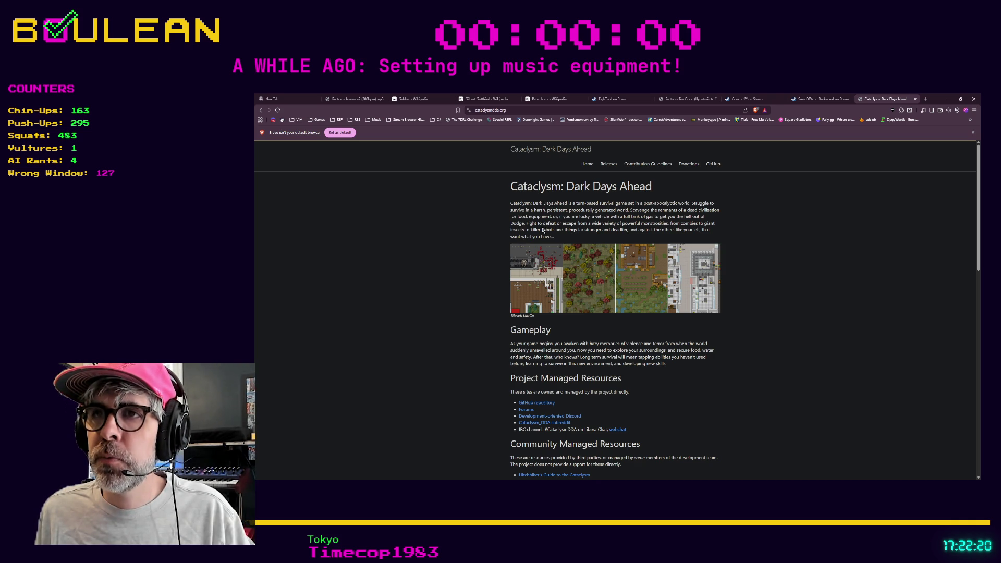
{"action": "key", "text": "ctrl+plus"}
{"action": "key", "text": "ctrl+plus"}
{"action": "key", "text": "ctrl+plus"}
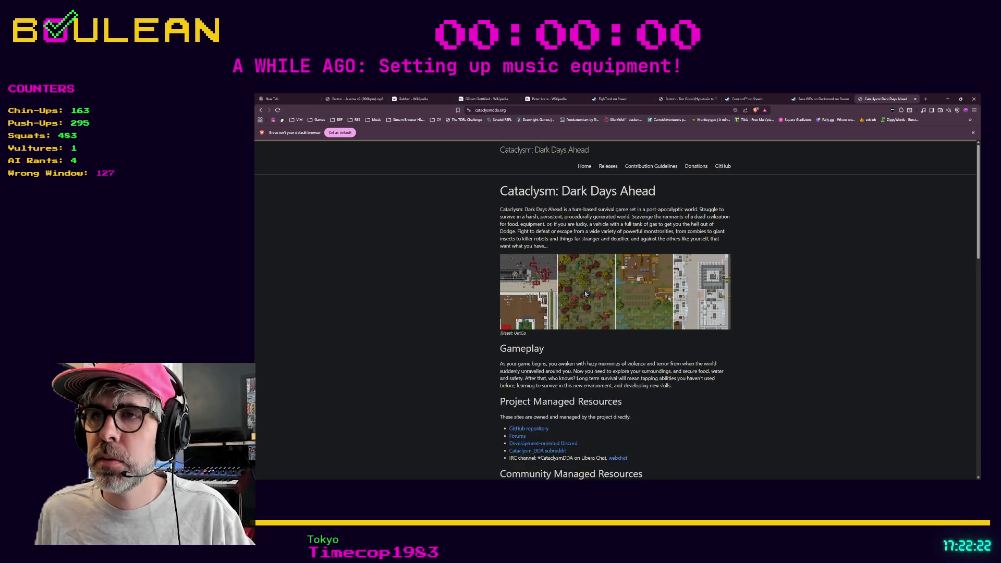
{"action": "key", "text": "ctrl+plus"}
{"action": "scroll", "coordinate": [585, 282], "scroll_direction": "down", "scroll_amount": 3}
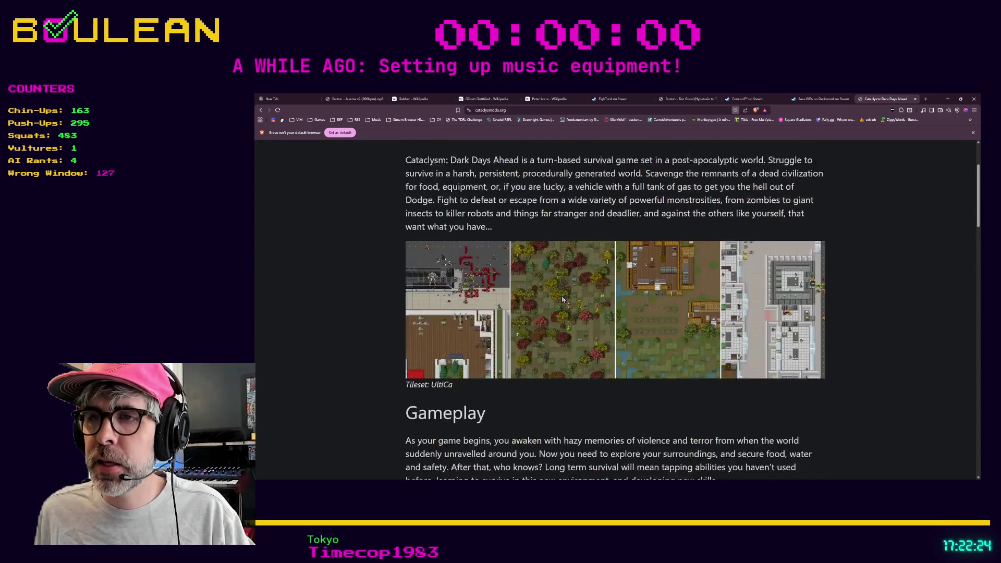
{"action": "scroll", "coordinate": [585, 267], "scroll_direction": "up", "scroll_amount": 1}
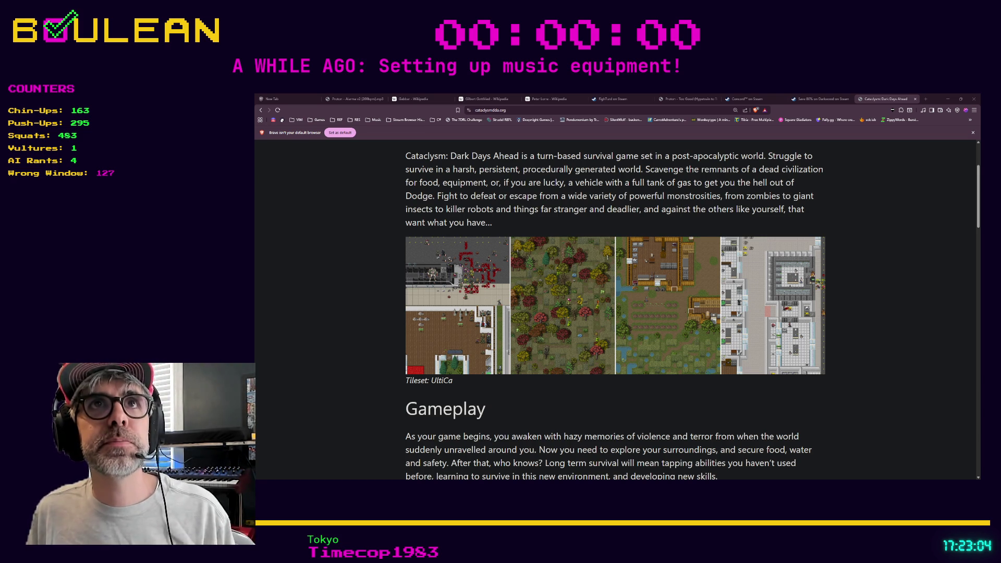
{"action": "scroll", "coordinate": [616, 313], "scroll_direction": "up", "scroll_amount": 2}
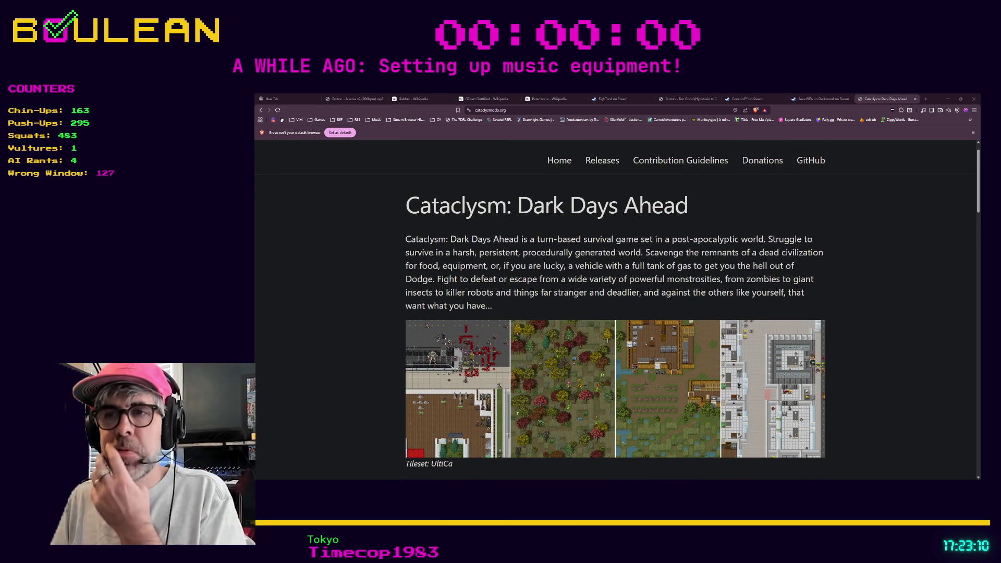
{"action": "scroll", "coordinate": [616, 313], "scroll_direction": "down", "scroll_amount": 5}
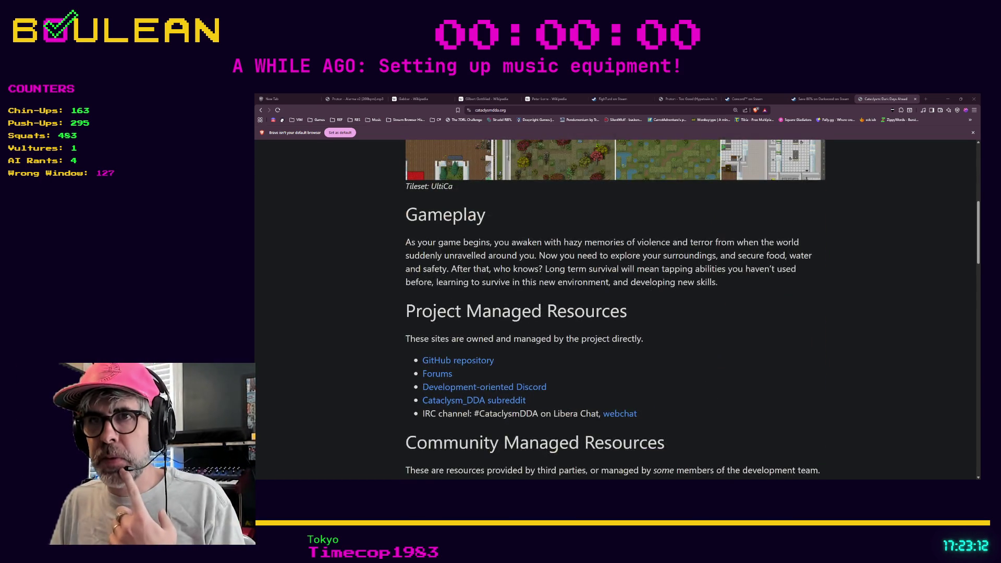
{"action": "scroll", "coordinate": [615, 313], "scroll_direction": "down", "scroll_amount": 5}
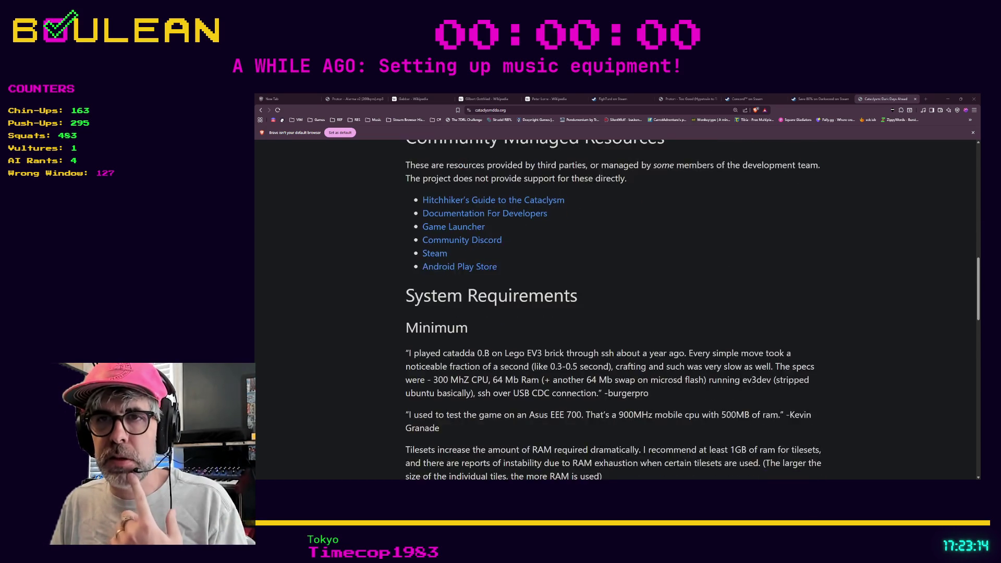
{"action": "scroll", "coordinate": [615, 313], "scroll_direction": "down", "scroll_amount": 3}
{"action": "scroll", "coordinate": [615, 313], "scroll_direction": "up", "scroll_amount": 9}
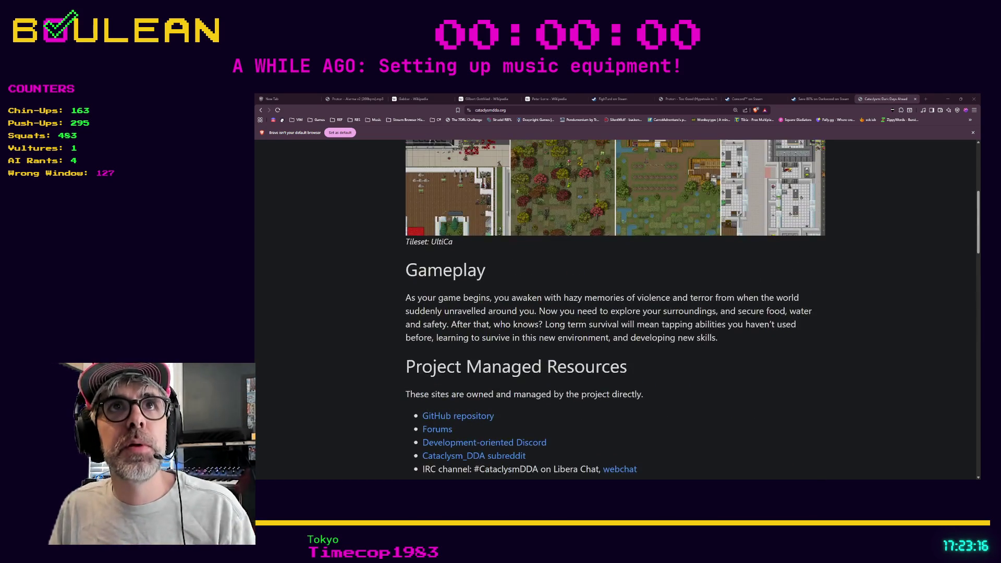
{"action": "scroll", "coordinate": [615, 313], "scroll_direction": "up", "scroll_amount": 3}
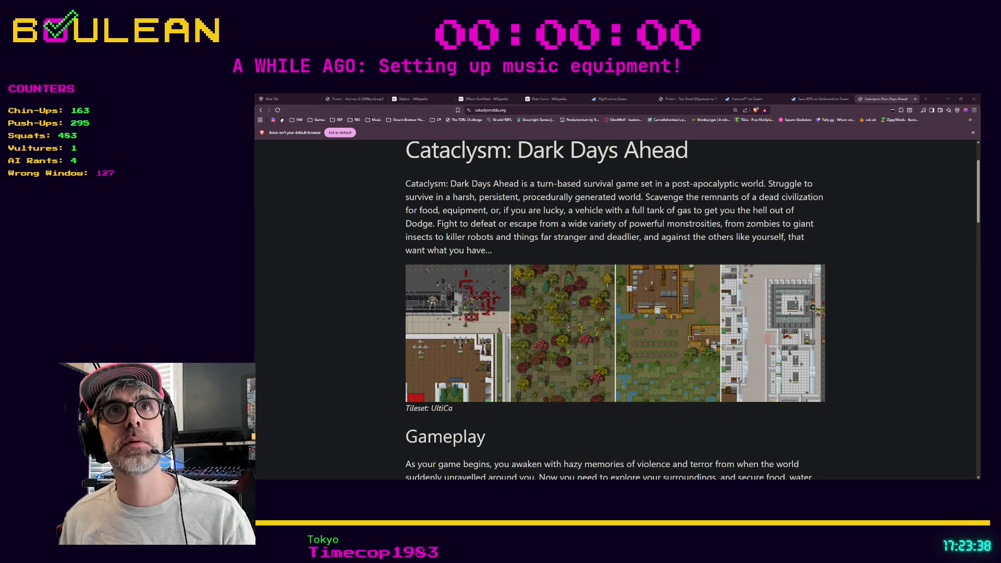
- Search 'endoparasitic' in a new tab and open its Steam store page
{"action": "key", "text": "ctrl+t"}
{"action": "type", "text": "endoparasitic"}
{"action": "key", "text": "Return"}
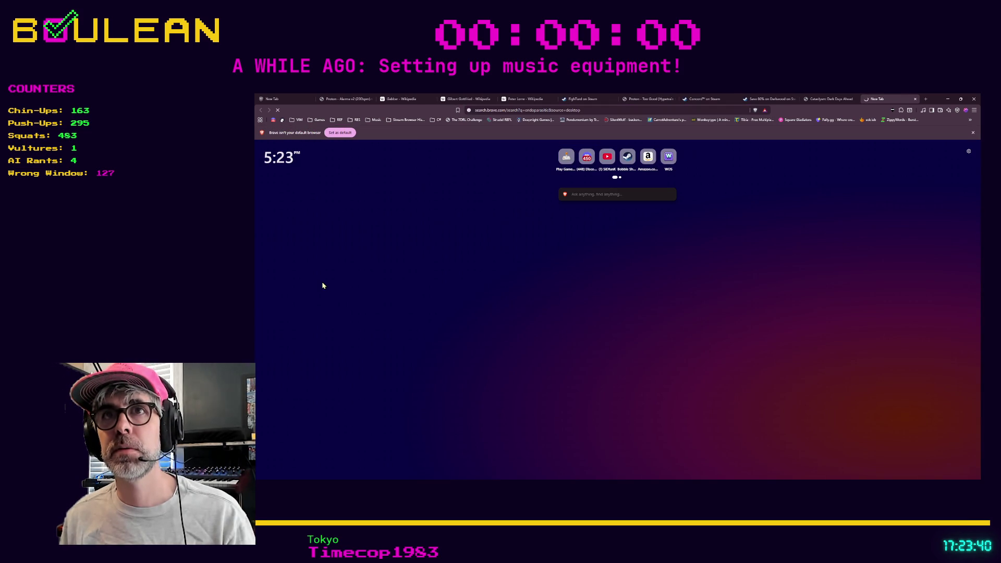
{"action": "left_click", "coordinate": [337, 218]}
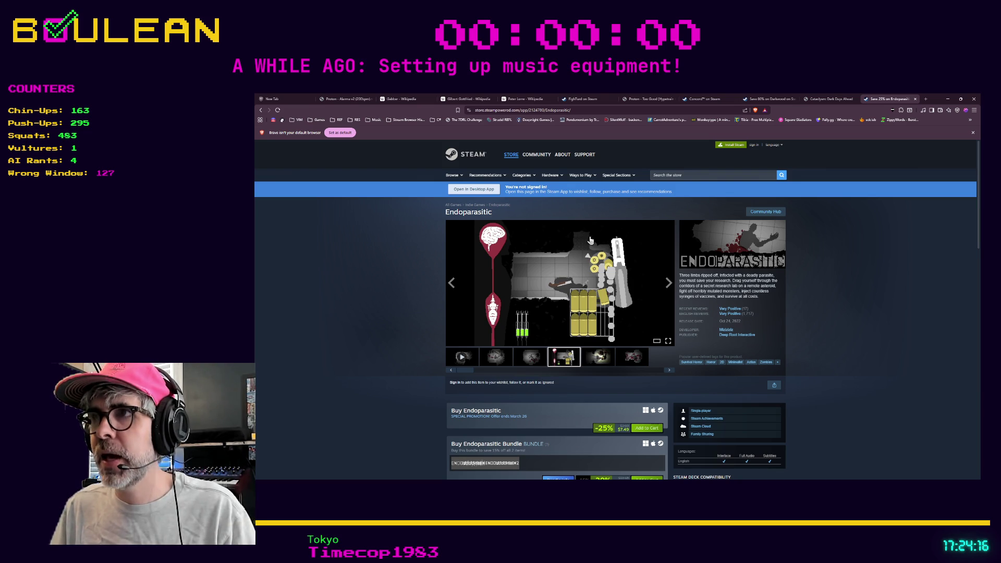
- Minimize the browser and place the cursor on goblin.gd's melee_attack_damage line
{"action": "left_click", "coordinate": [949, 103]}
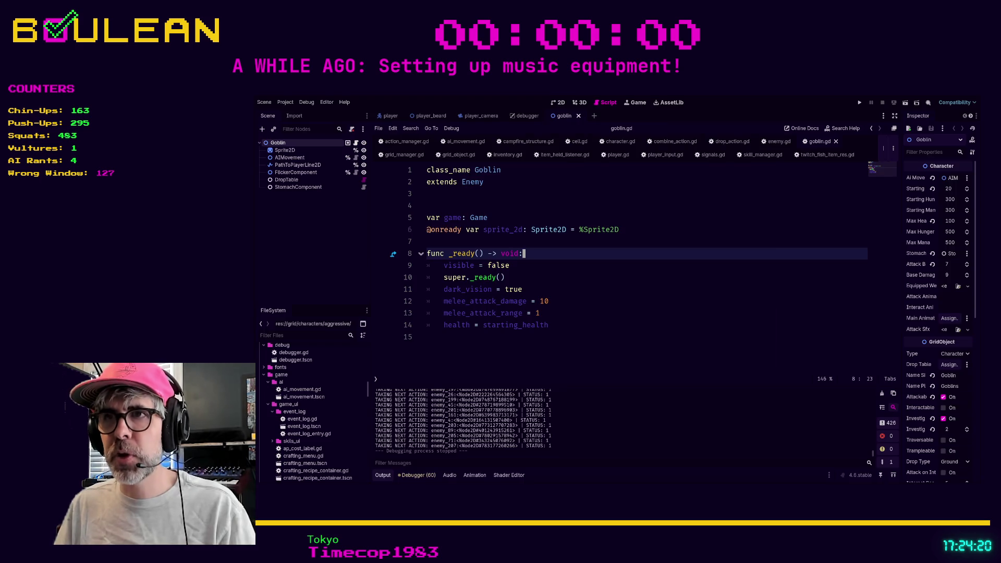
{"action": "left_click", "coordinate": [609, 303]}
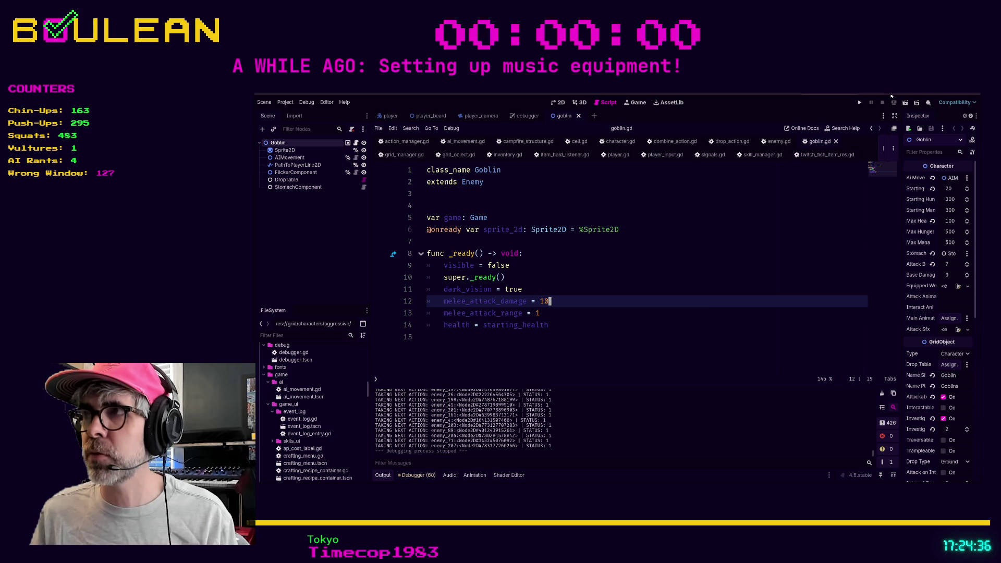
- Read and select the Cataclysm DDA intro paragraph, then minimize Brave
{"action": "key", "text": "alt+Tab"}
{"action": "scroll", "coordinate": [710, 288], "scroll_direction": "down", "scroll_amount": 1}
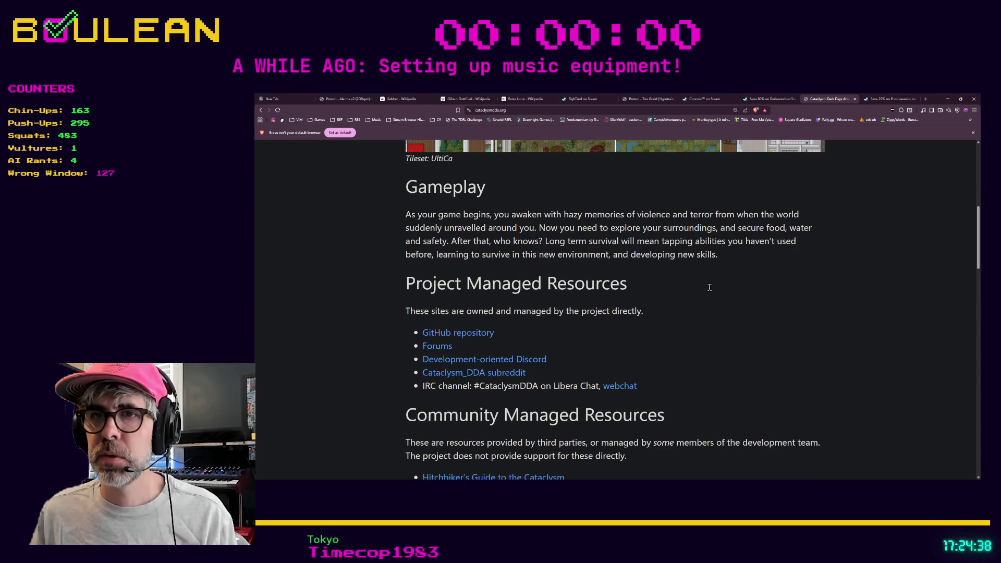
{"action": "scroll", "coordinate": [521, 318], "scroll_direction": "down", "scroll_amount": 2}
{"action": "scroll", "coordinate": [613, 289], "scroll_direction": "up", "scroll_amount": 3}
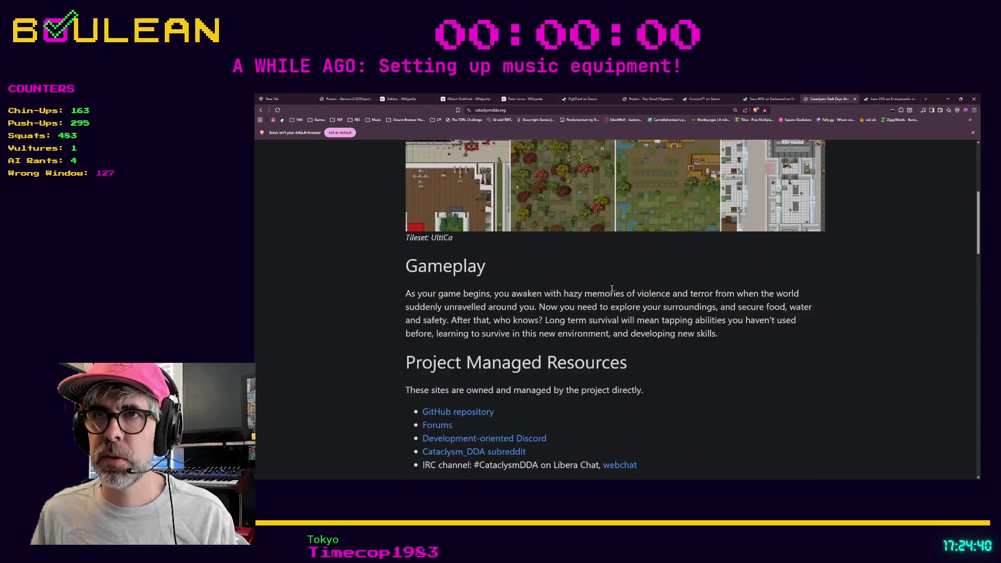
{"action": "scroll", "coordinate": [612, 288], "scroll_direction": "up", "scroll_amount": 5}
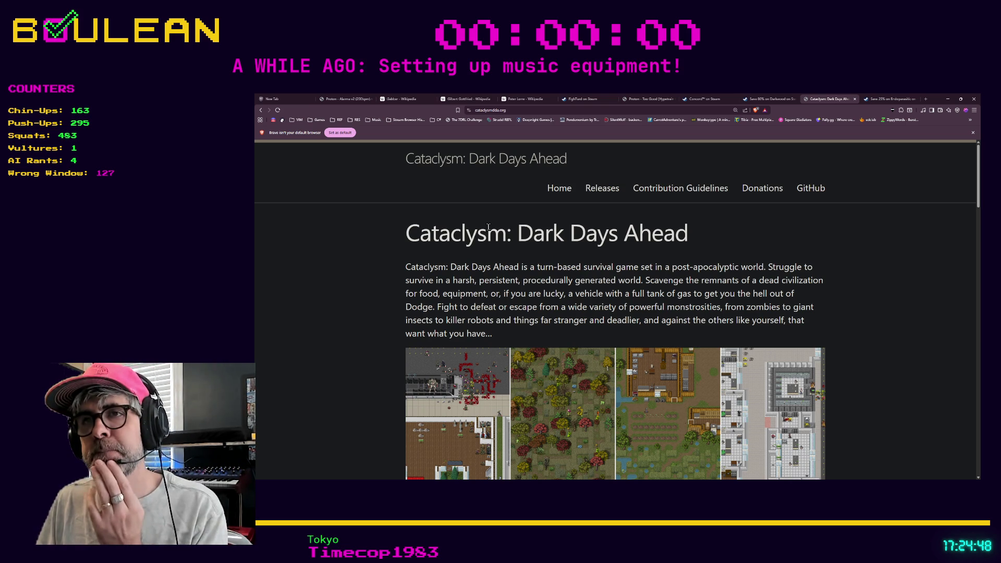
{"action": "scroll", "coordinate": [489, 227], "scroll_direction": "down", "scroll_amount": 1}
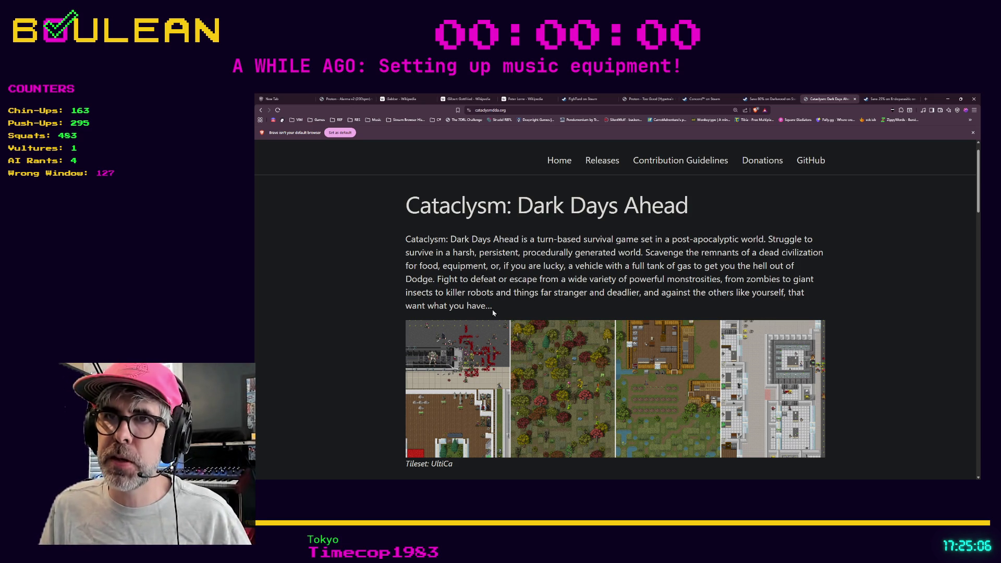
{"action": "left_click_drag", "start_coordinate": [493, 309], "coordinate": [405, 239]}
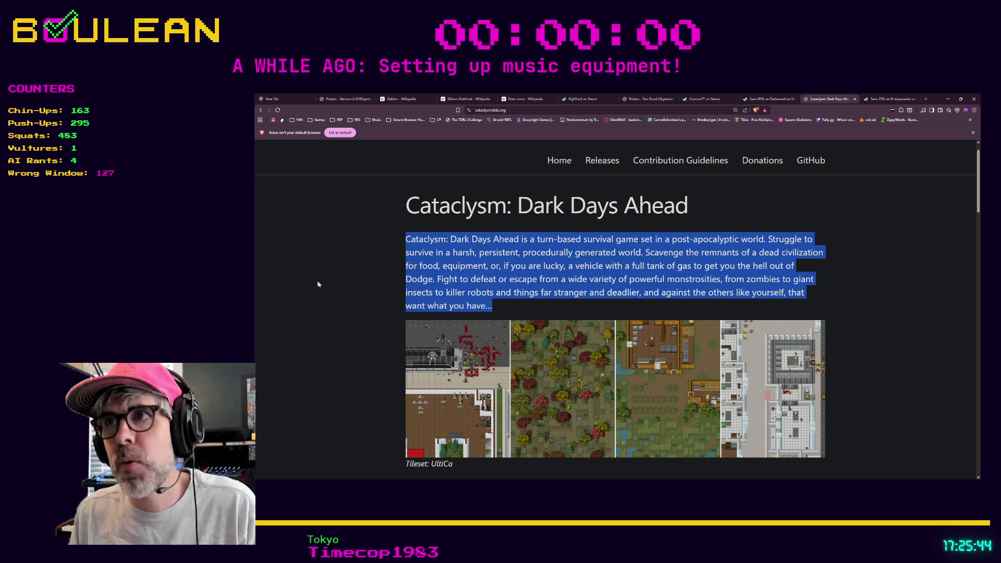
{"action": "left_click", "coordinate": [948, 98]}
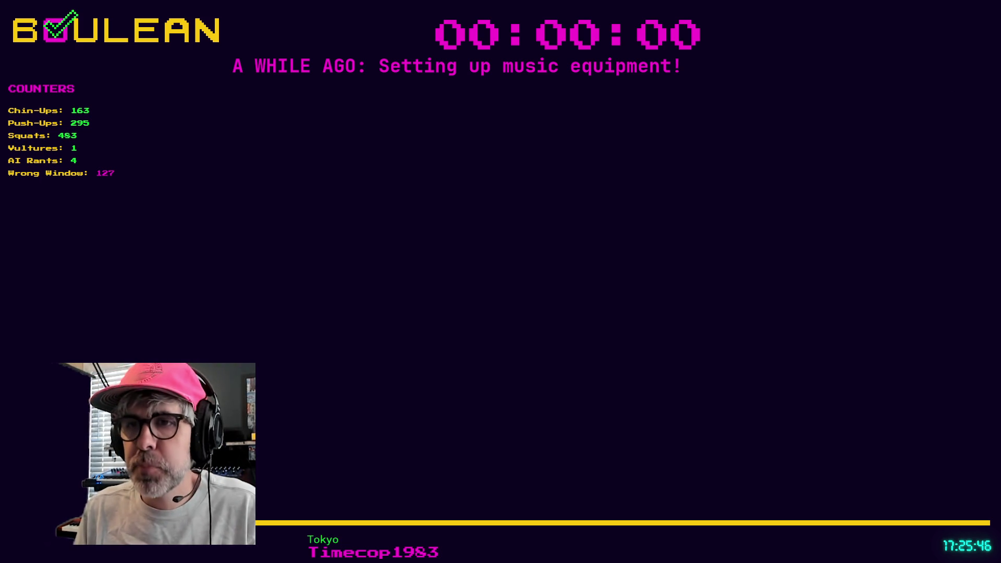
- Run the game with F5 to test it, then stop it with F8
{"action": "key", "text": "Down"}
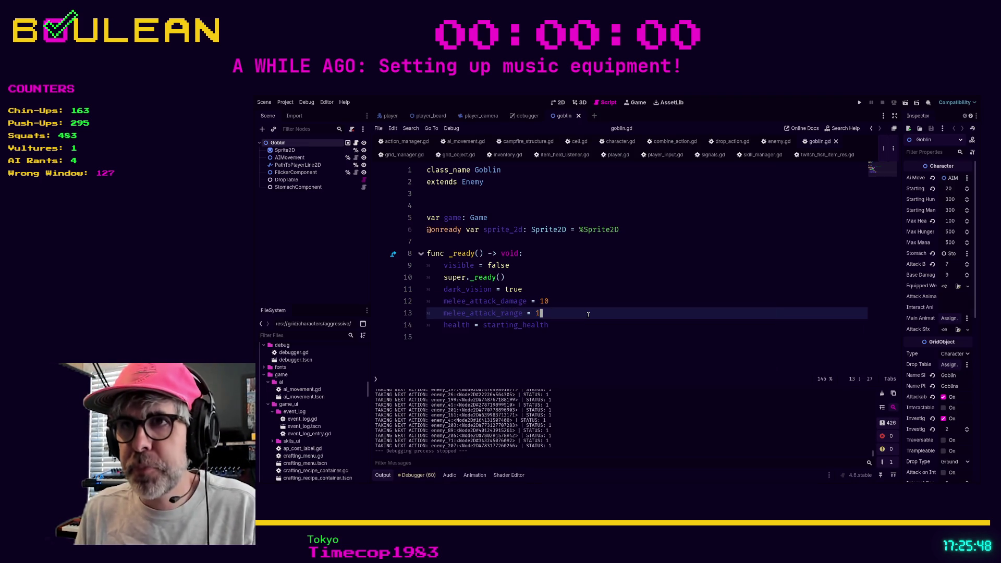
{"action": "key", "text": "F5"}
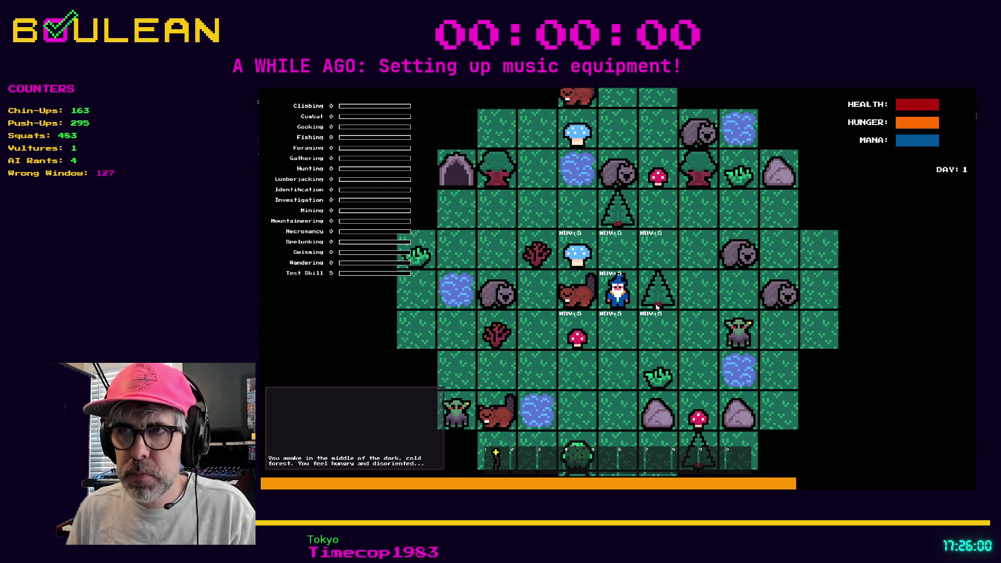
{"action": "key", "text": "F8"}
{"action": "left_click", "coordinate": [650, 284]}
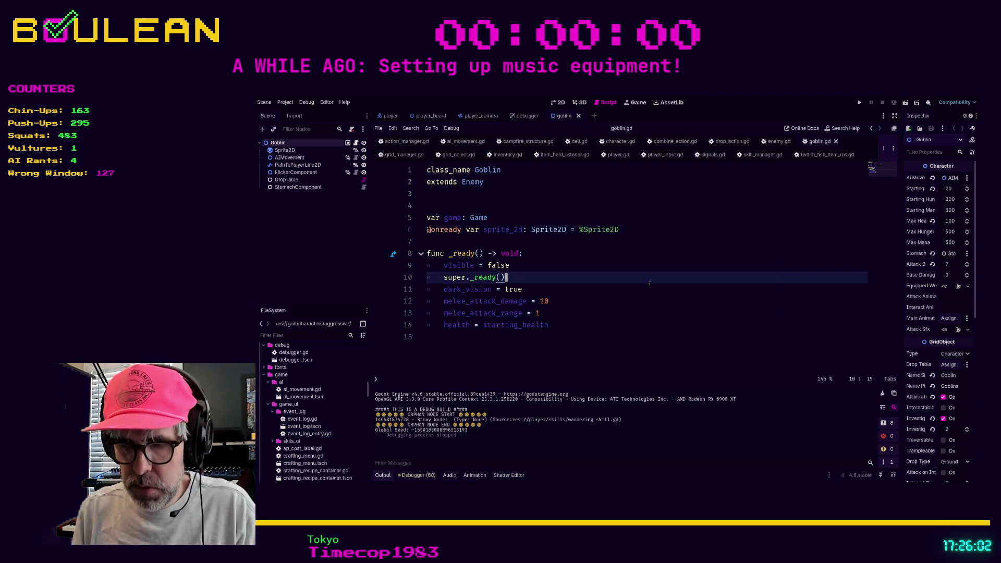
- Find 'a_star' across all project files, review the debugger.gd match, then switch to cell.gd
{"action": "key", "text": "ctrl+shift+f"}
{"action": "key", "text": "Return"}
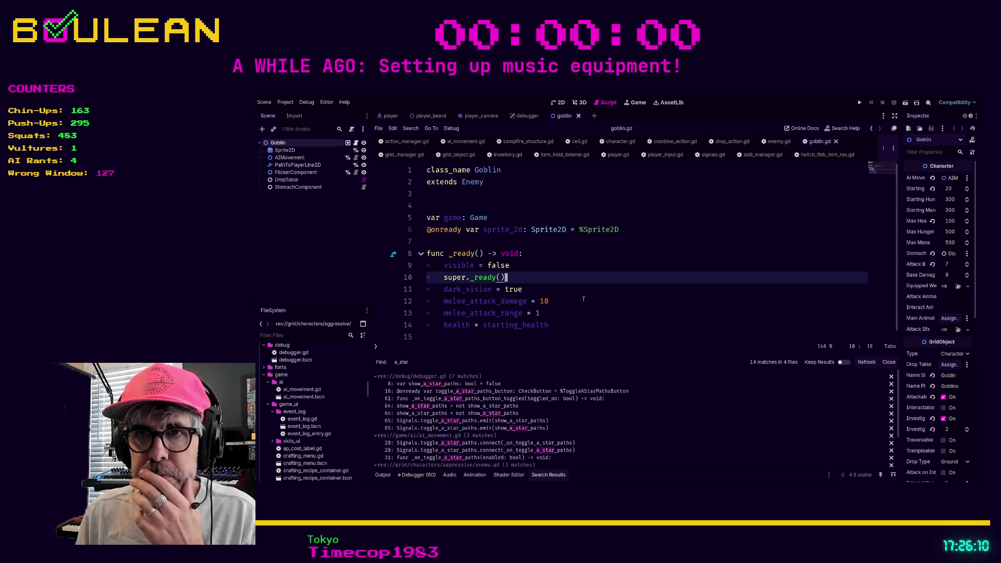
{"action": "left_click", "coordinate": [514, 392]}
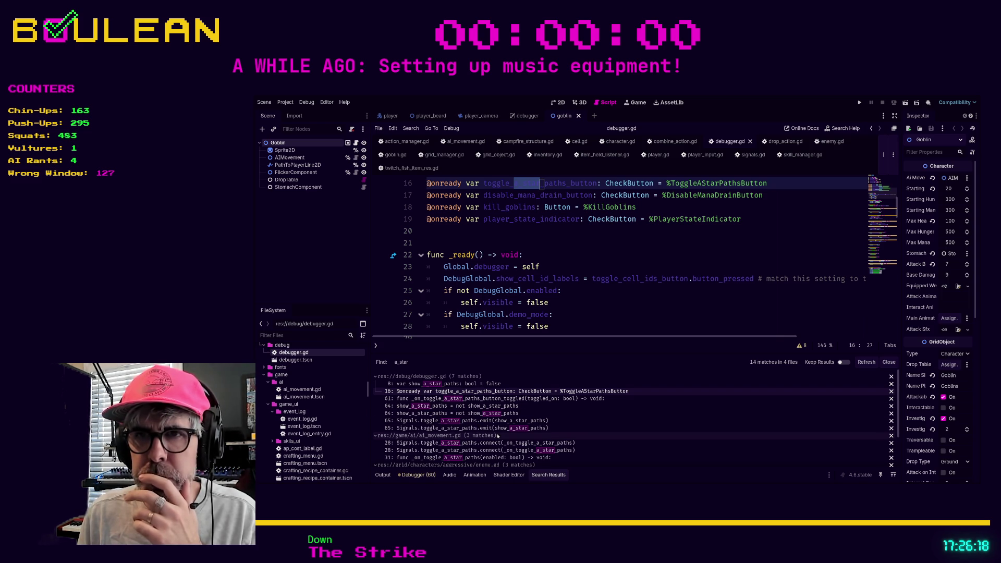
{"action": "scroll", "coordinate": [498, 436], "scroll_direction": "down", "scroll_amount": 3}
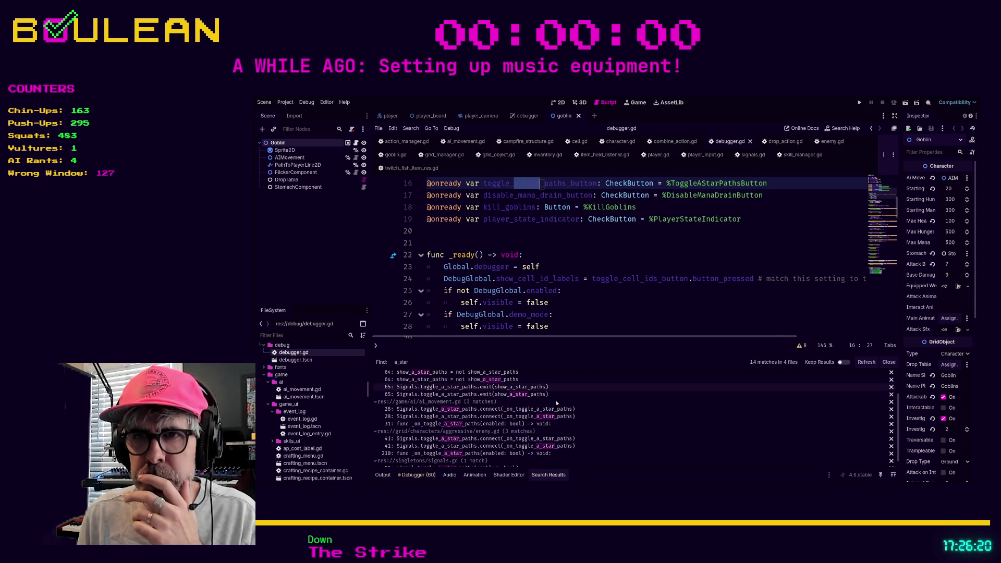
{"action": "scroll", "coordinate": [557, 403], "scroll_direction": "down", "scroll_amount": 1}
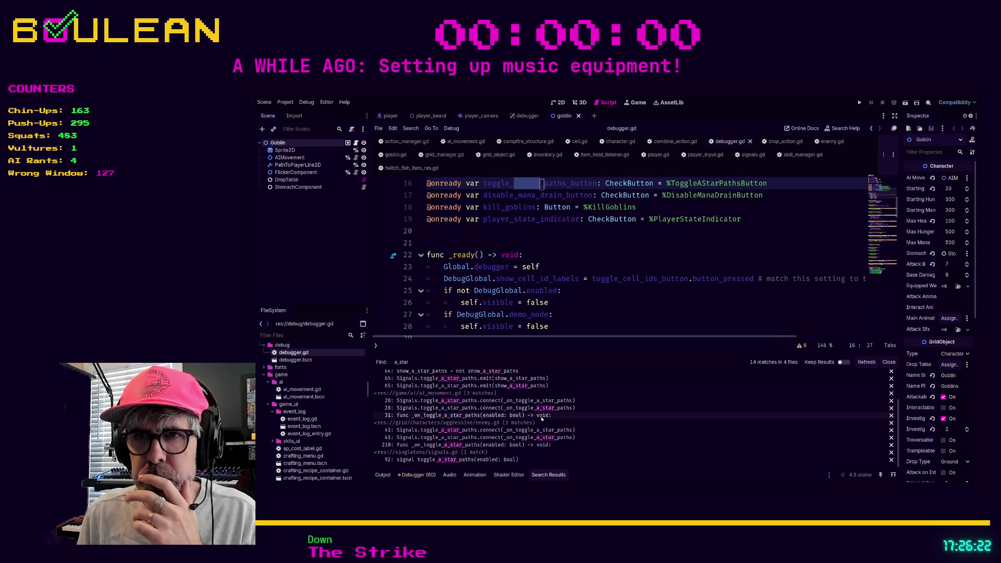
{"action": "scroll", "coordinate": [542, 419], "scroll_direction": "up", "scroll_amount": 1}
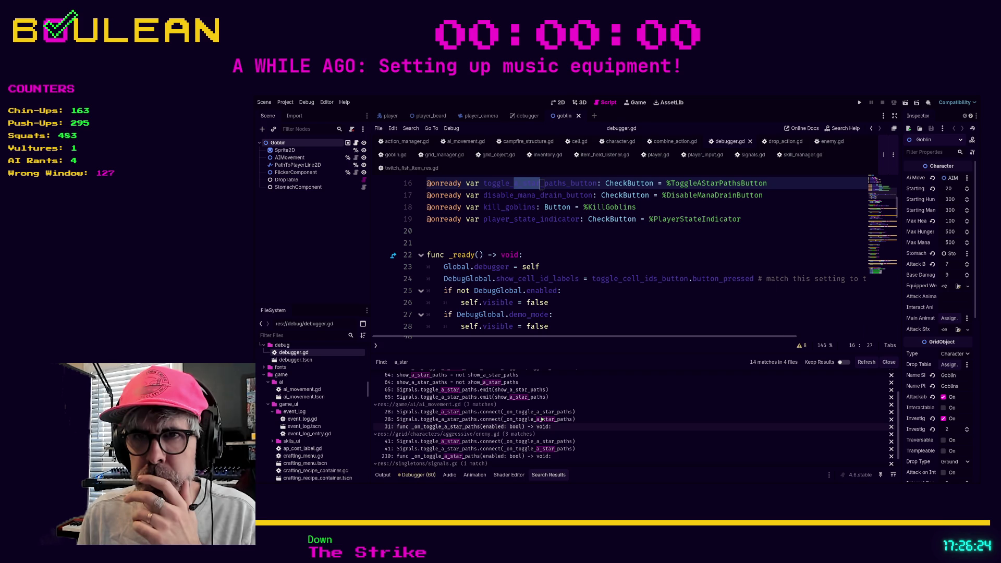
{"action": "scroll", "coordinate": [542, 419], "scroll_direction": "down", "scroll_amount": 1}
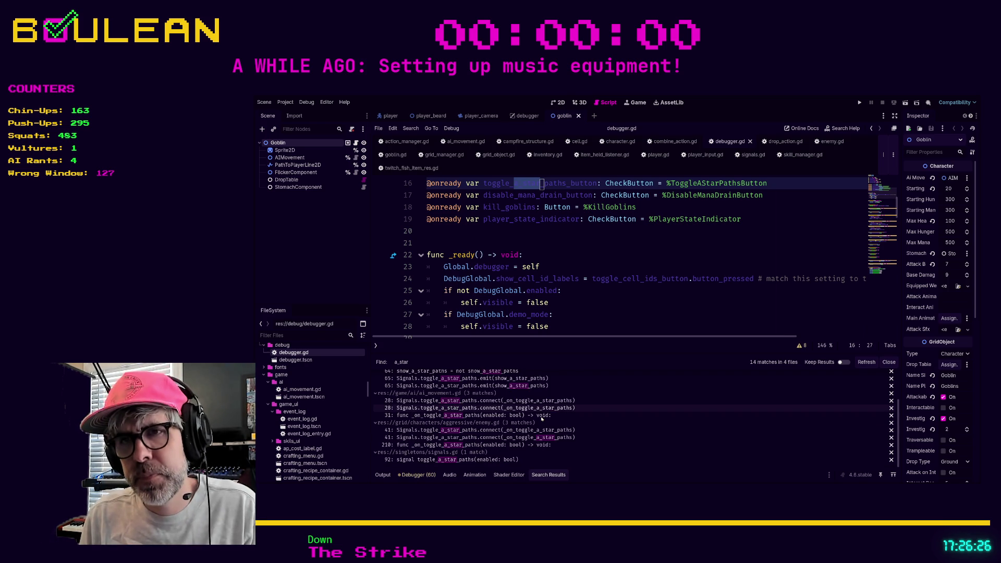
{"action": "left_click", "coordinate": [589, 302]}
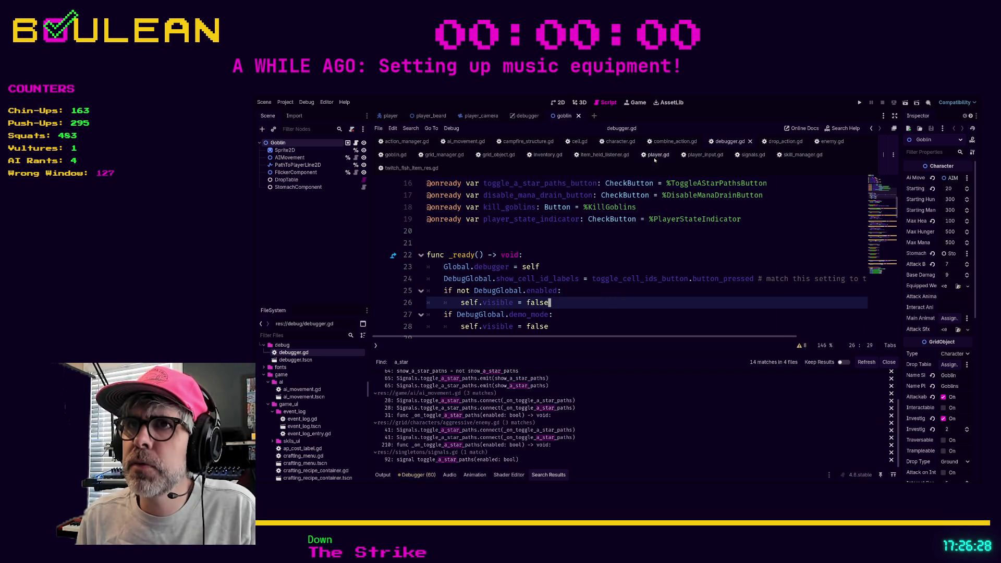
{"action": "left_click", "coordinate": [579, 141]}
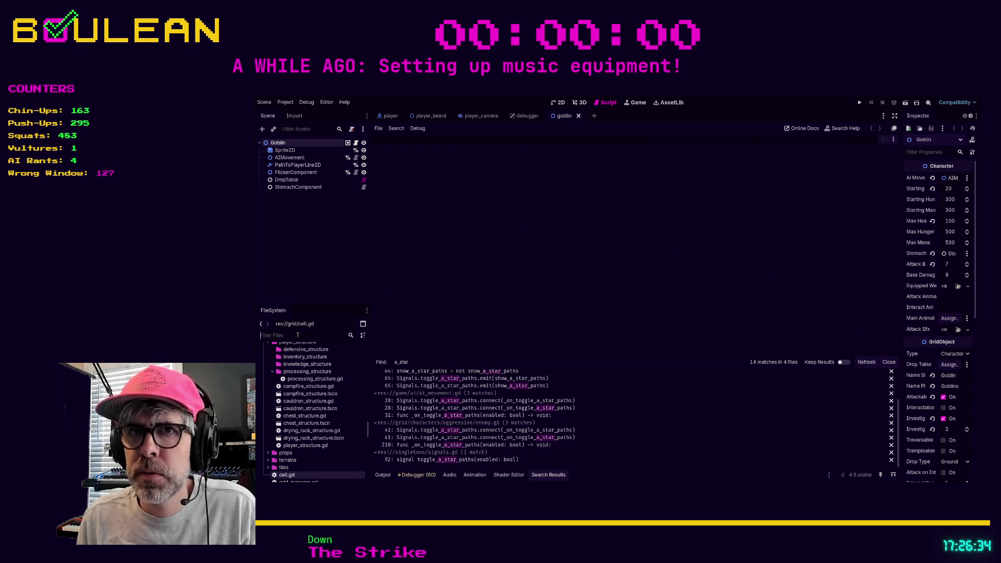
- Filter the FileSystem for 'enemy' and open enemy.gd in the script editor
{"action": "type", "text": "enemy"}
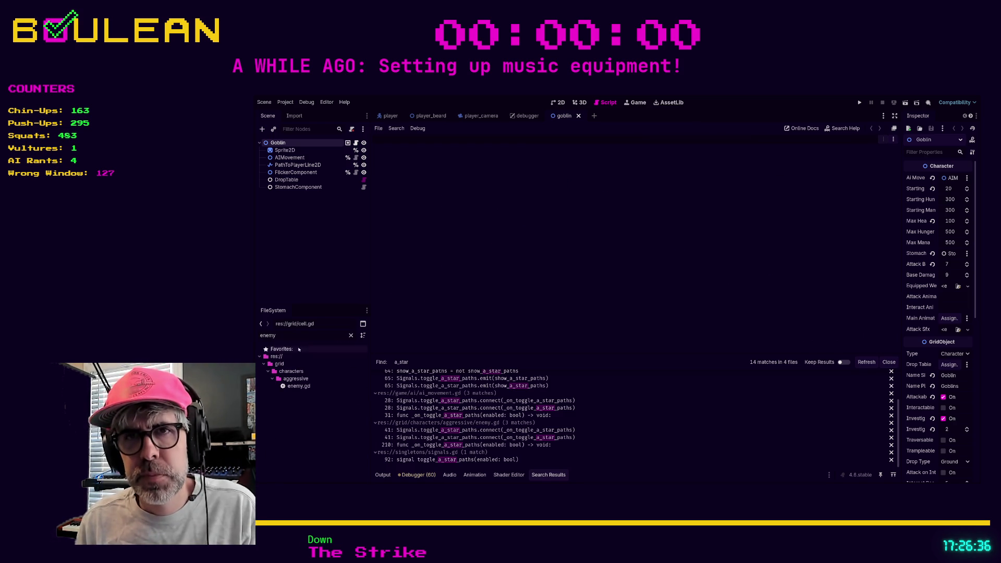
{"action": "double_click", "coordinate": [299, 386]}
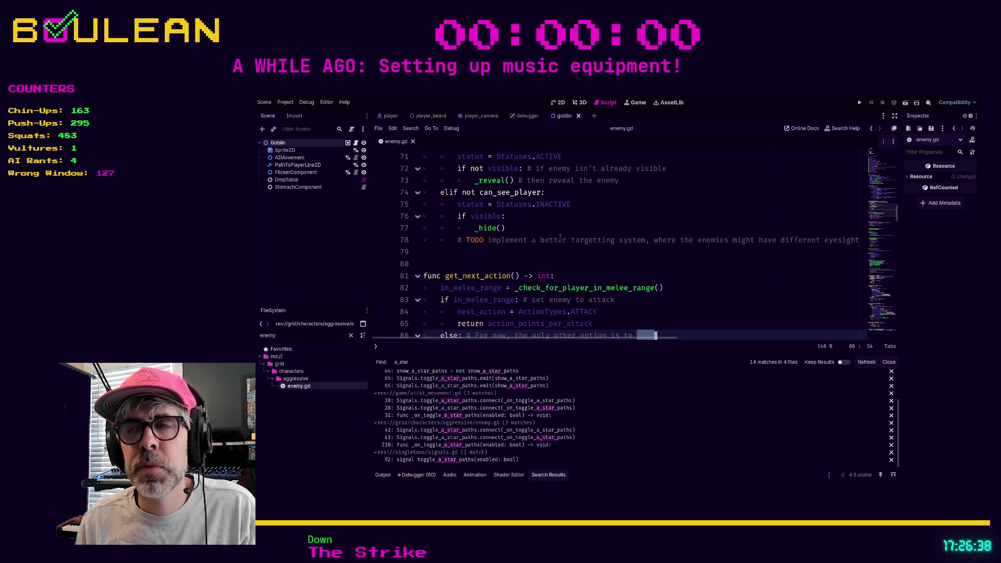
{"action": "scroll", "coordinate": [560, 236], "scroll_direction": "up", "scroll_amount": 10}
{"action": "left_click", "coordinate": [652, 241]}
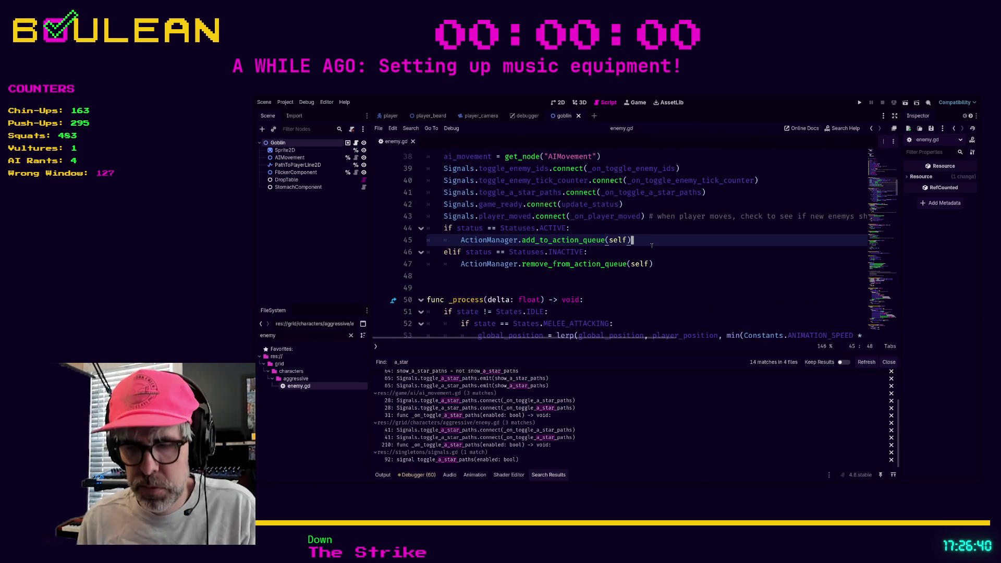
- Search enemy.gd for 'star' through the matches on lines 41 and 210, then open character.gd
{"action": "key", "text": "ctrl+f"}
{"action": "type", "text": "star"}
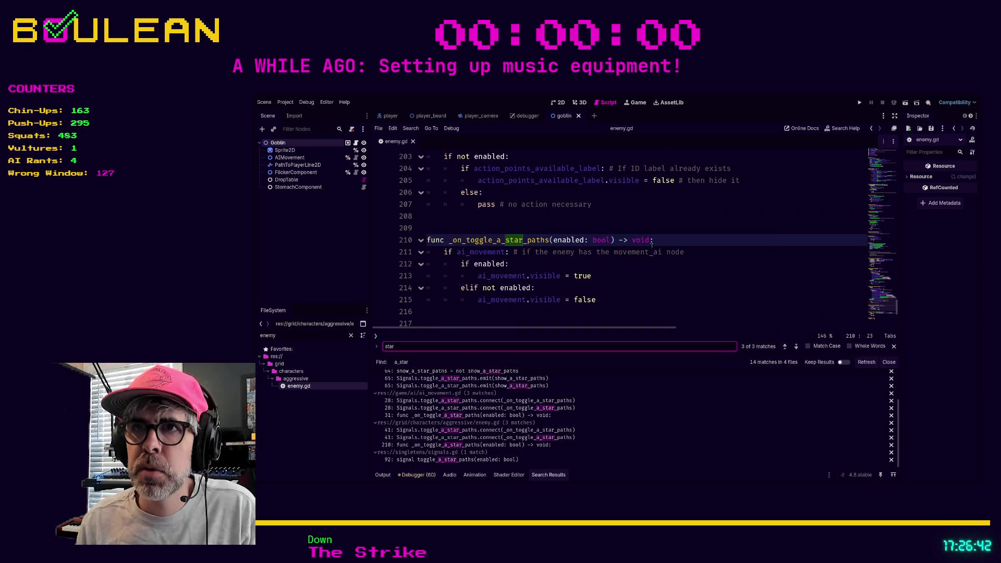
{"action": "scroll", "coordinate": [609, 241], "scroll_direction": "up", "scroll_amount": 2}
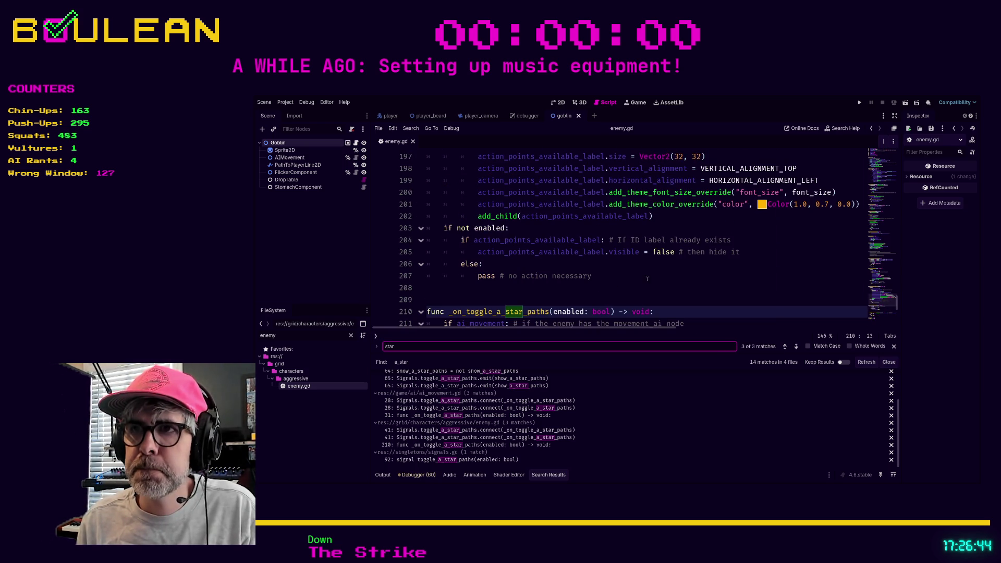
{"action": "left_click", "coordinate": [786, 349]}
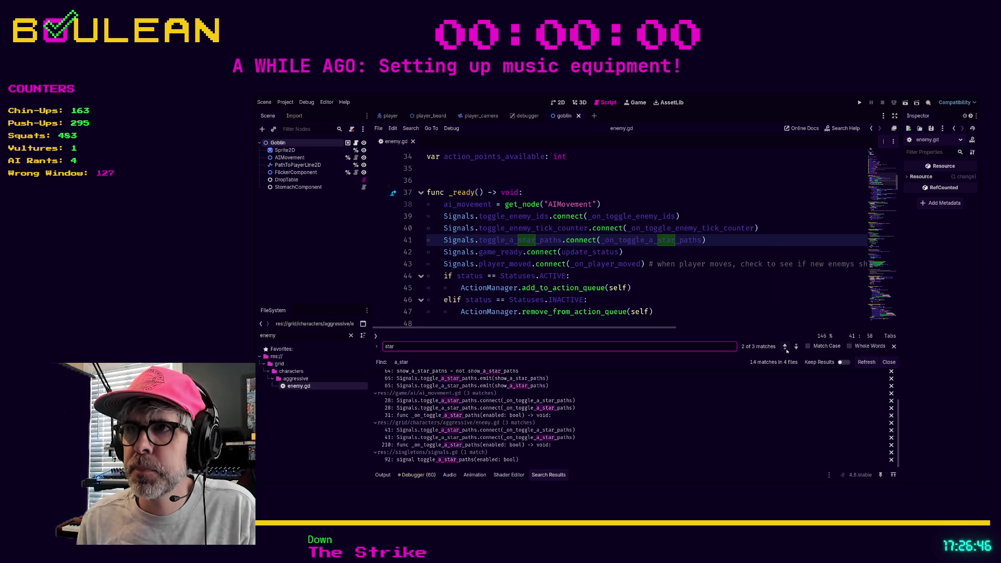
{"action": "left_click", "coordinate": [786, 348]}
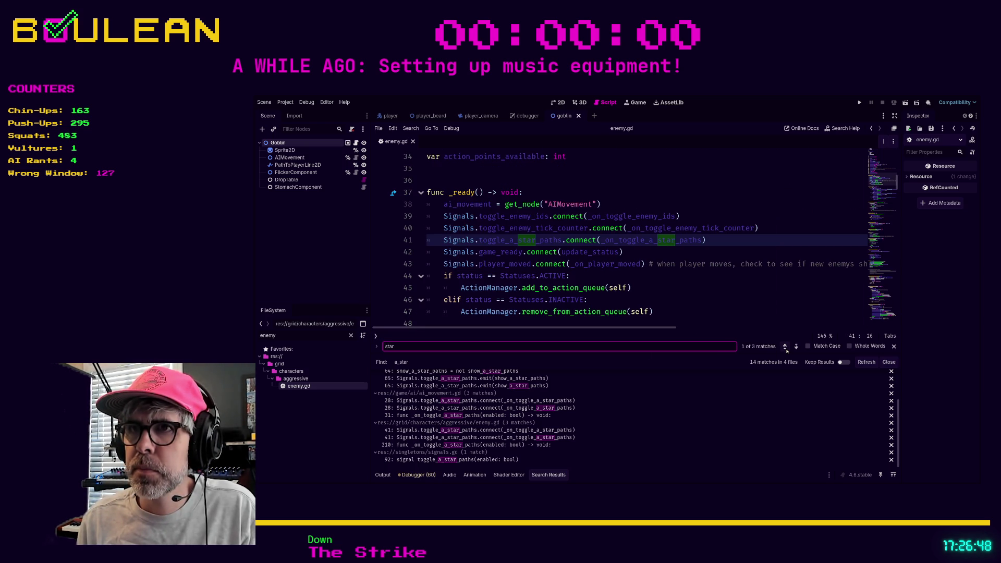
{"action": "left_click", "coordinate": [786, 349]}
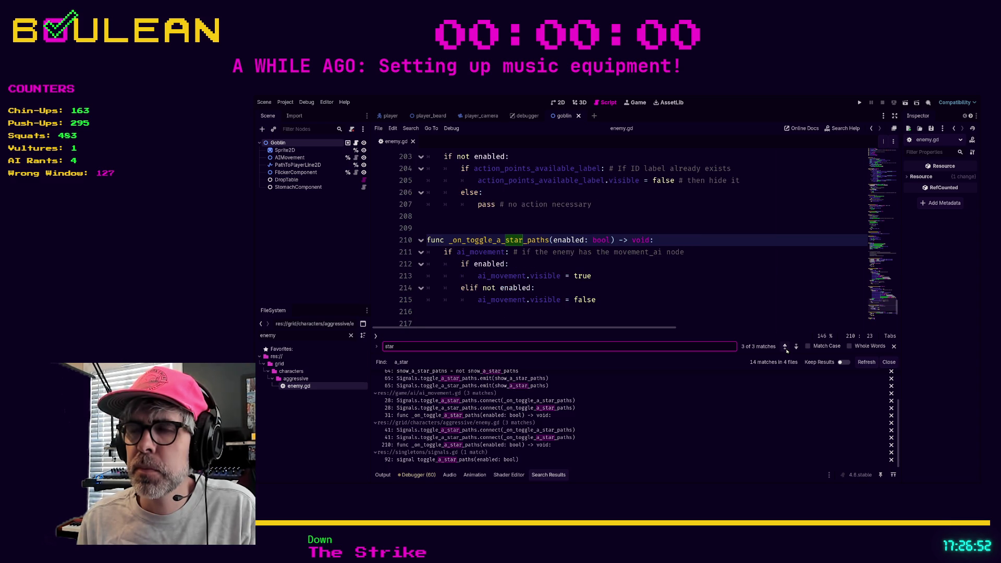
{"action": "left_click", "coordinate": [786, 347]}
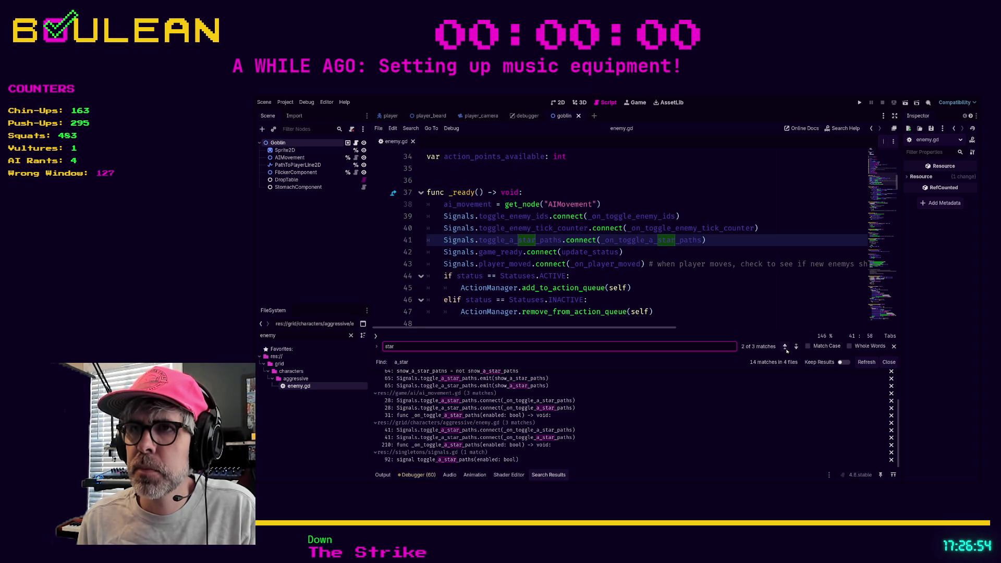
{"action": "scroll", "coordinate": [734, 309], "scroll_direction": "up", "scroll_amount": 10}
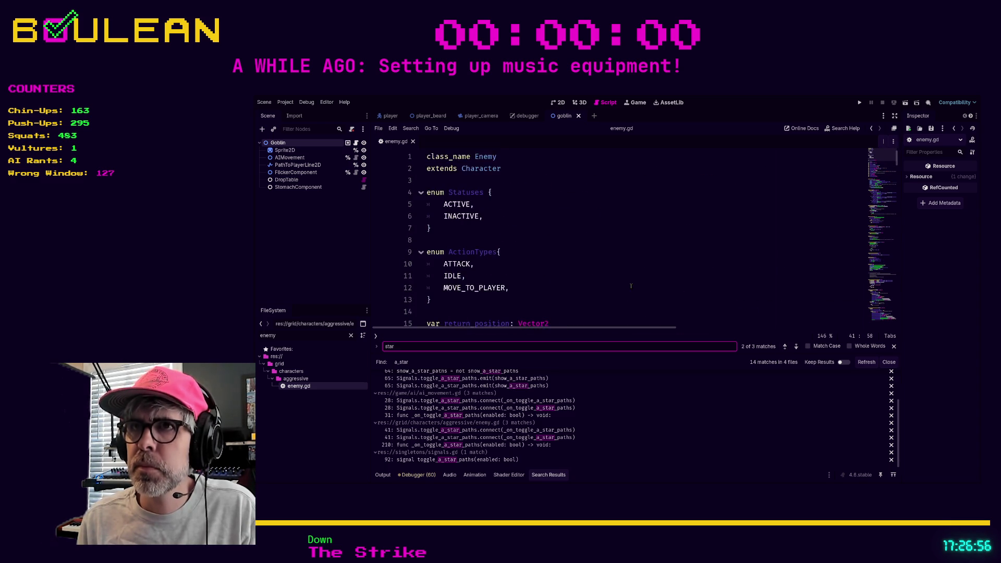
{"action": "left_click", "coordinate": [484, 172], "text": "ctrl"}
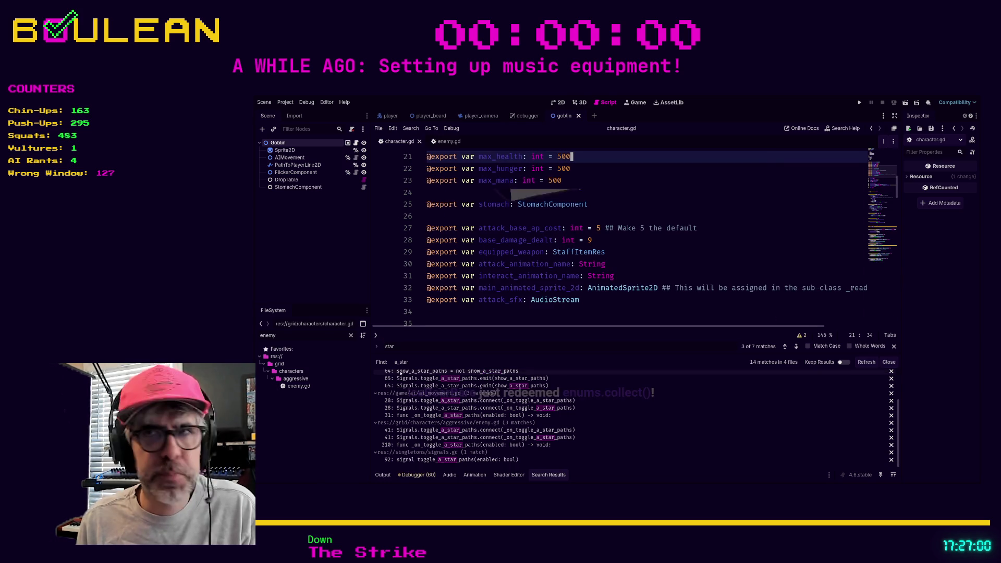
- Search for 'a_star', then rerun the project-wide search for astar, listing matches across 5 files
{"action": "left_click", "coordinate": [646, 273]}
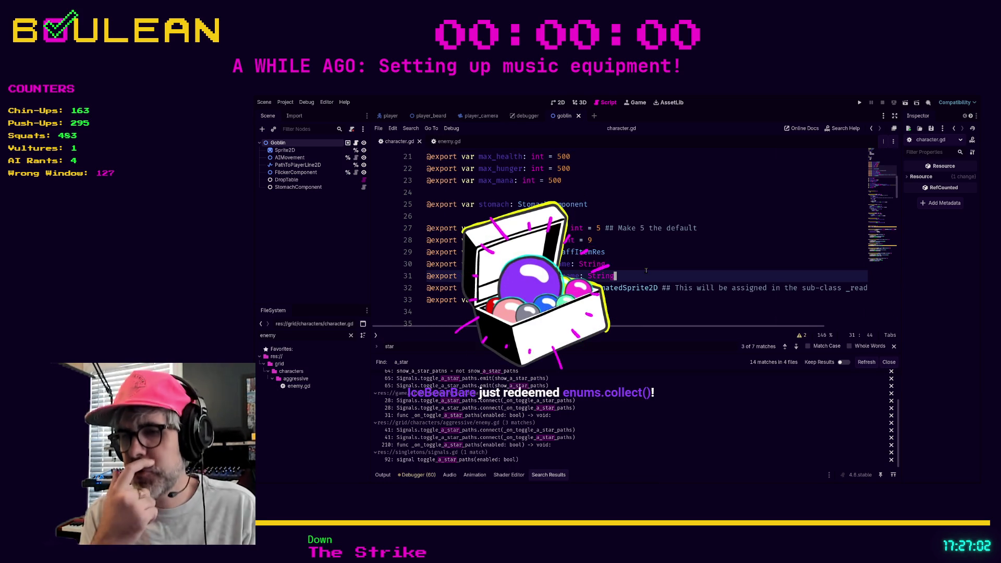
{"action": "key", "text": "ctrl+f"}
{"action": "type", "text": "a_star"}
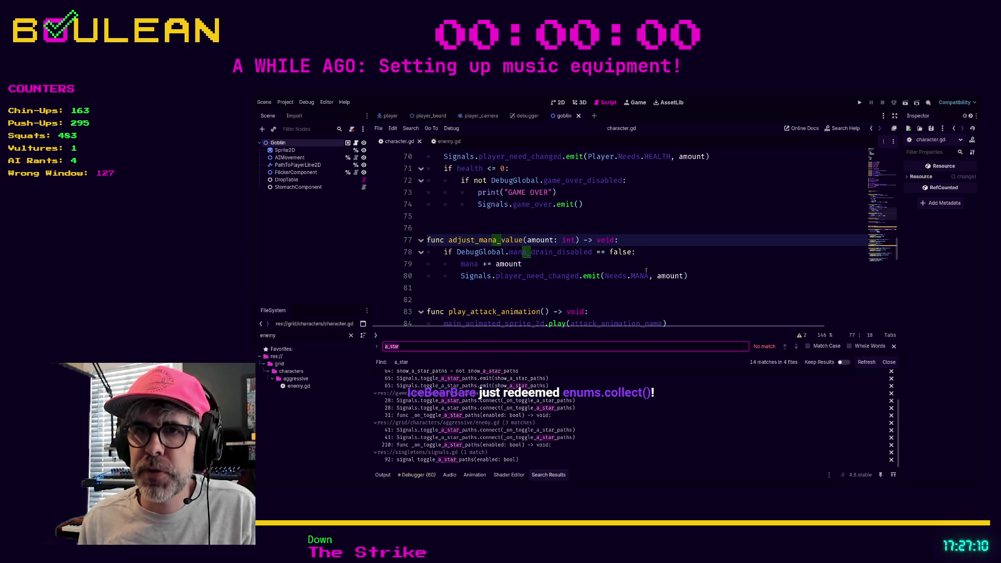
{"action": "left_click", "coordinate": [609, 274]}
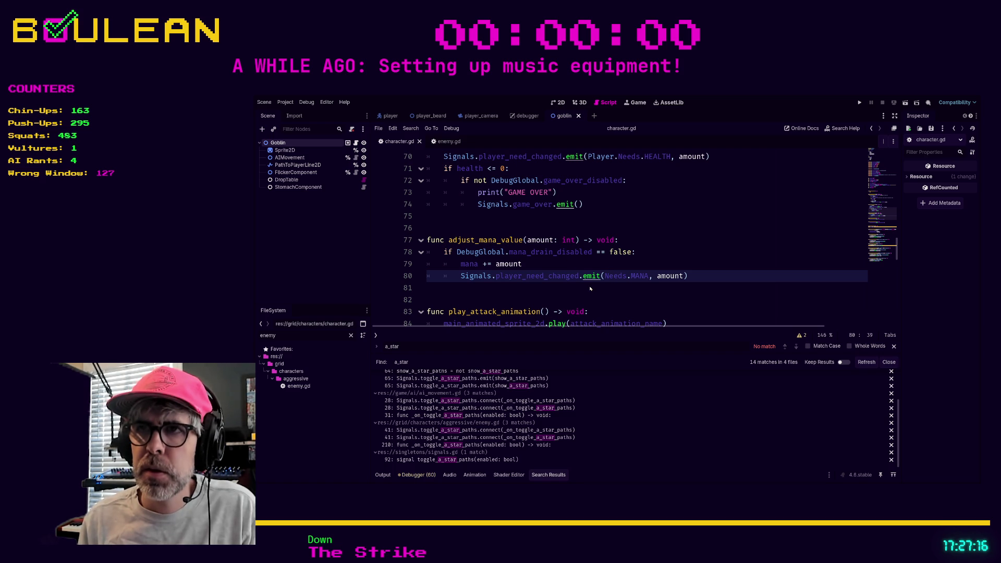
{"action": "key", "text": "Return"}
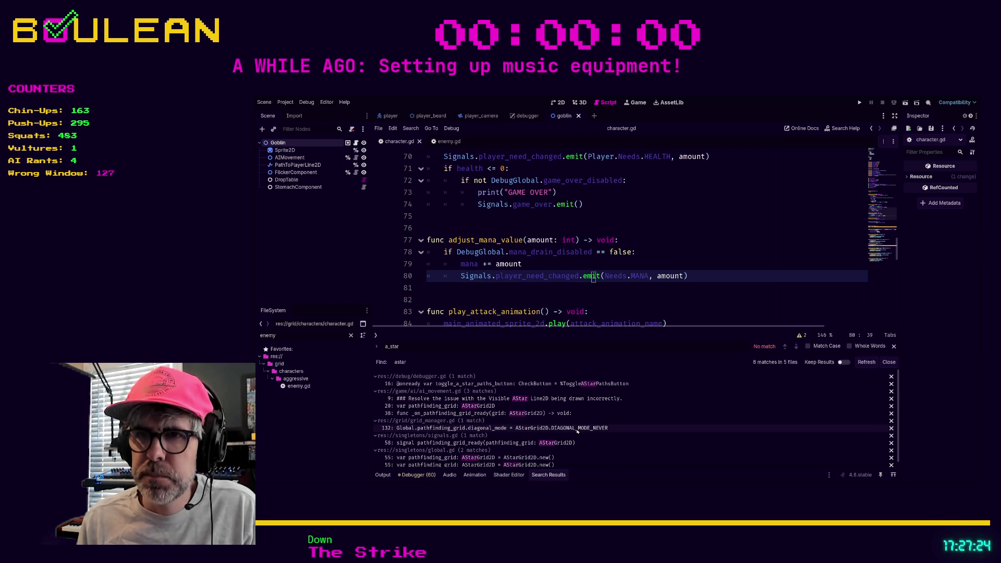
- Check the AStarGrid2D match in global.gd, then open ai_movement.gd at its pathfinding_grid declaration
{"action": "left_click", "coordinate": [546, 458]}
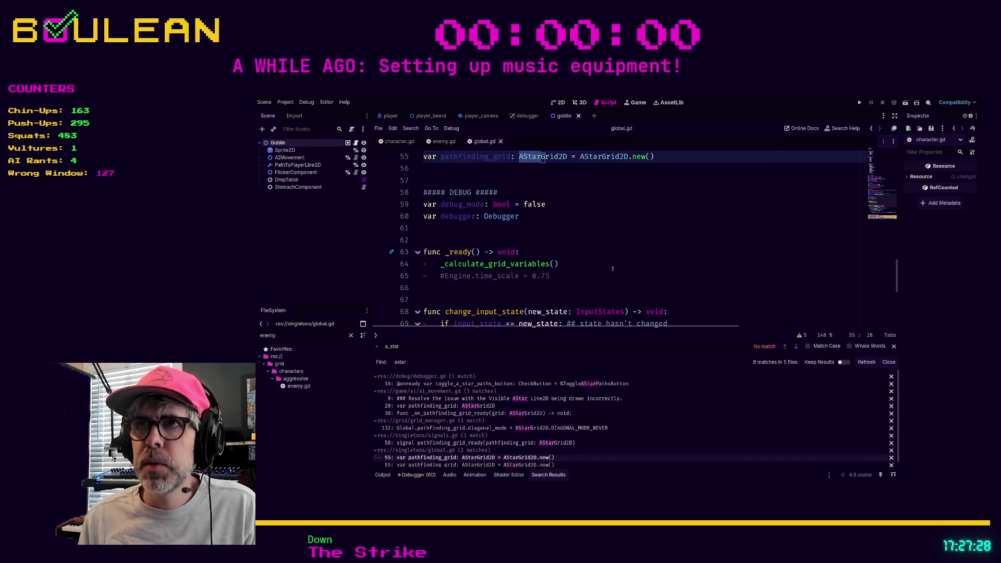
{"action": "scroll", "coordinate": [609, 260], "scroll_direction": "up", "scroll_amount": 4}
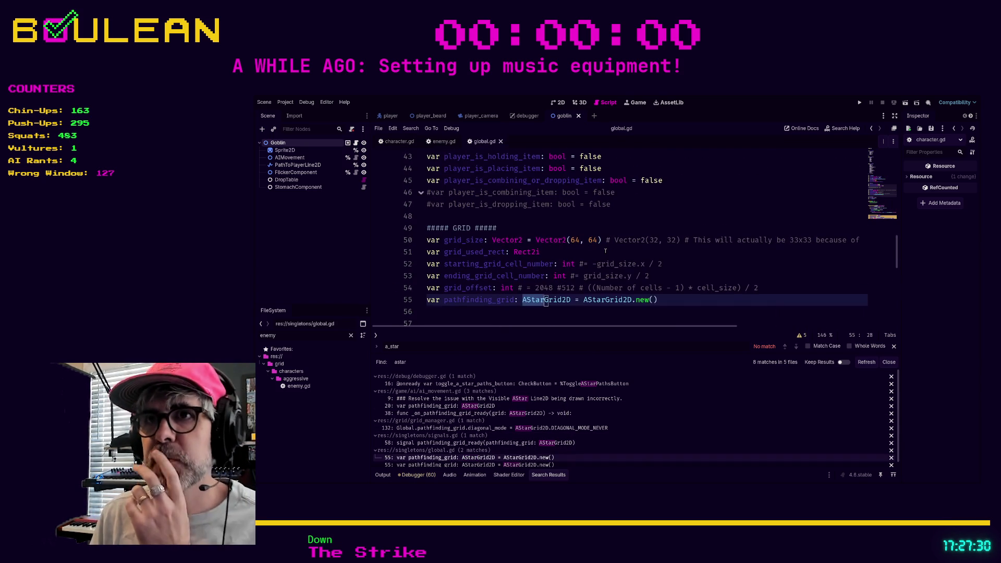
{"action": "scroll", "coordinate": [605, 251], "scroll_direction": "down", "scroll_amount": 1}
{"action": "left_click", "coordinate": [581, 280]}
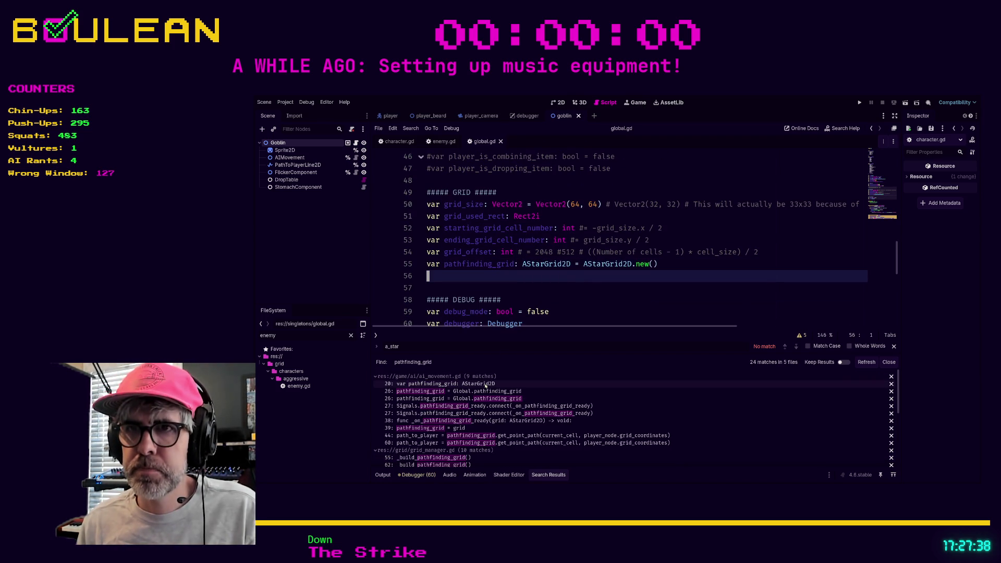
{"action": "left_click", "coordinate": [486, 384]}
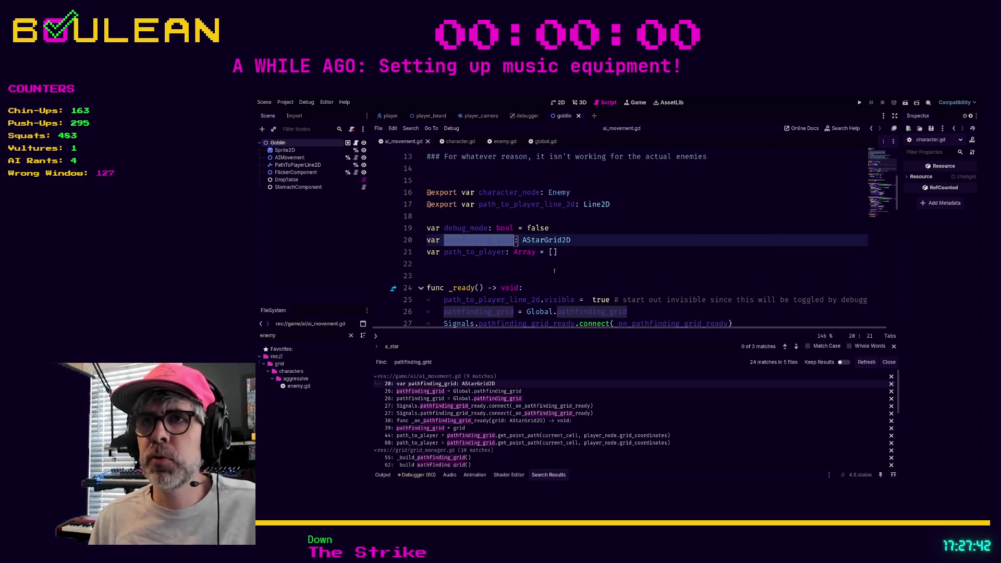
{"action": "scroll", "coordinate": [554, 271], "scroll_direction": "down", "scroll_amount": 1}
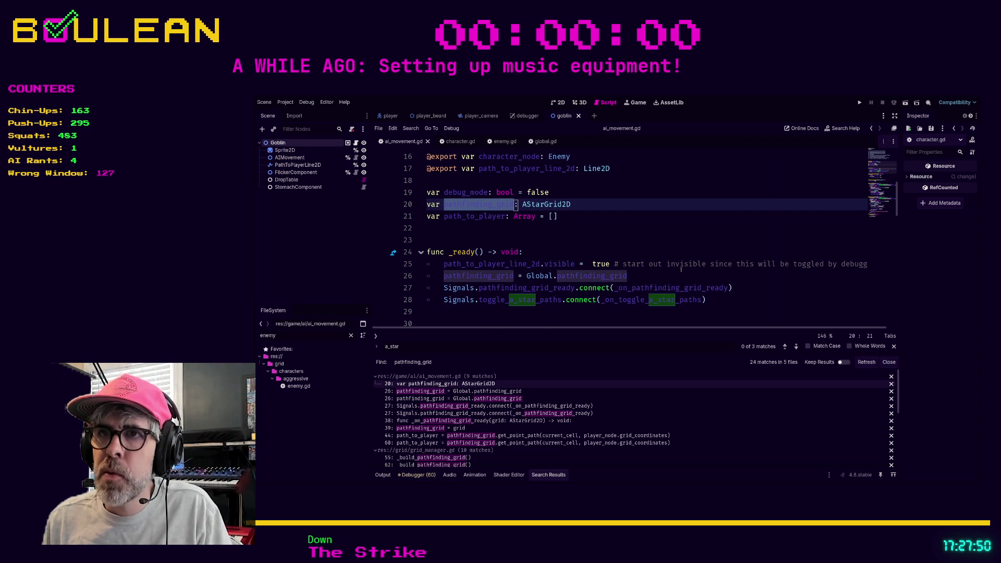
{"action": "scroll", "coordinate": [681, 269], "scroll_direction": "down", "scroll_amount": 1}
{"action": "scroll", "coordinate": [670, 270], "scroll_direction": "down", "scroll_amount": 1}
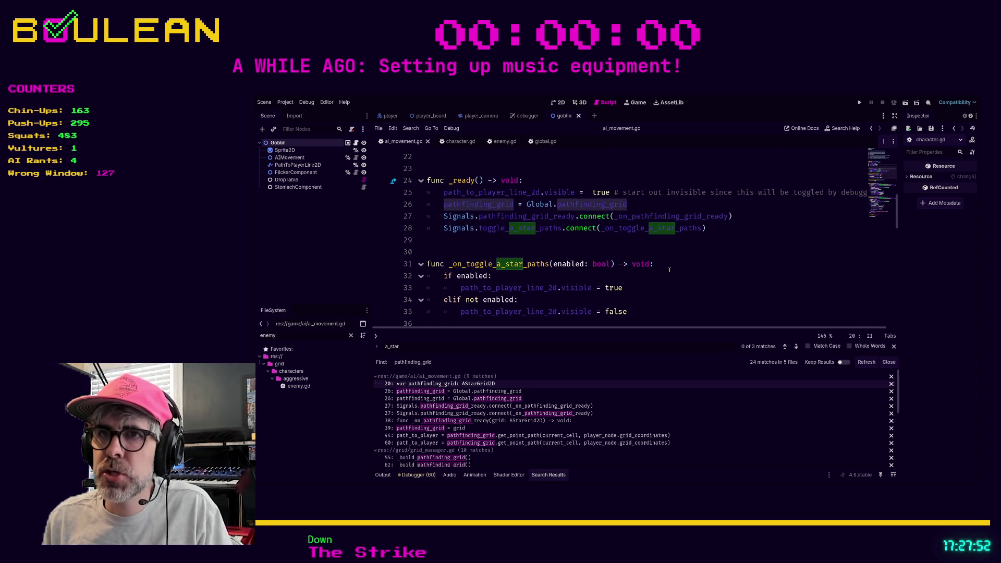
{"action": "scroll", "coordinate": [670, 270], "scroll_direction": "down", "scroll_amount": 4}
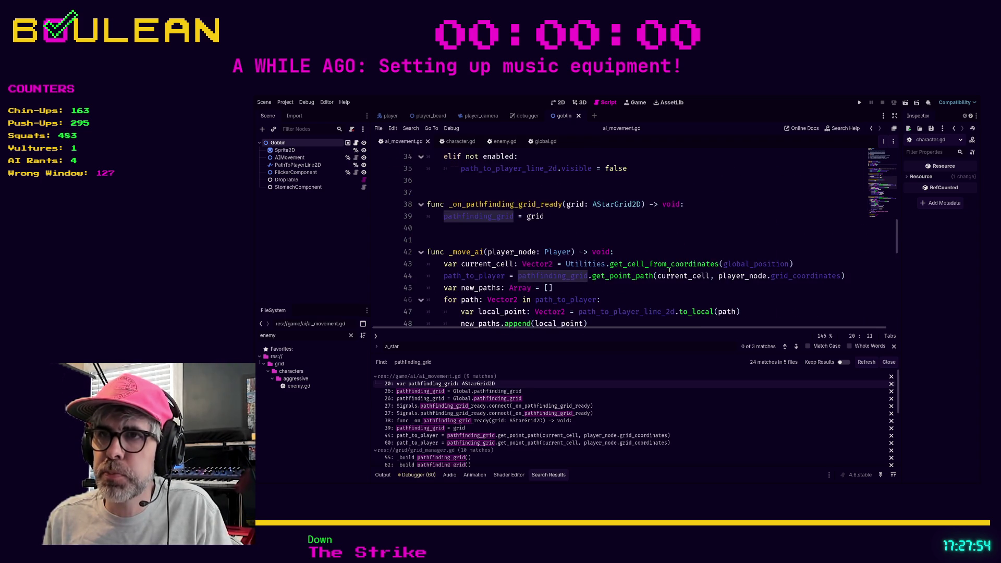
{"action": "scroll", "coordinate": [670, 270], "scroll_direction": "down", "scroll_amount": 1}
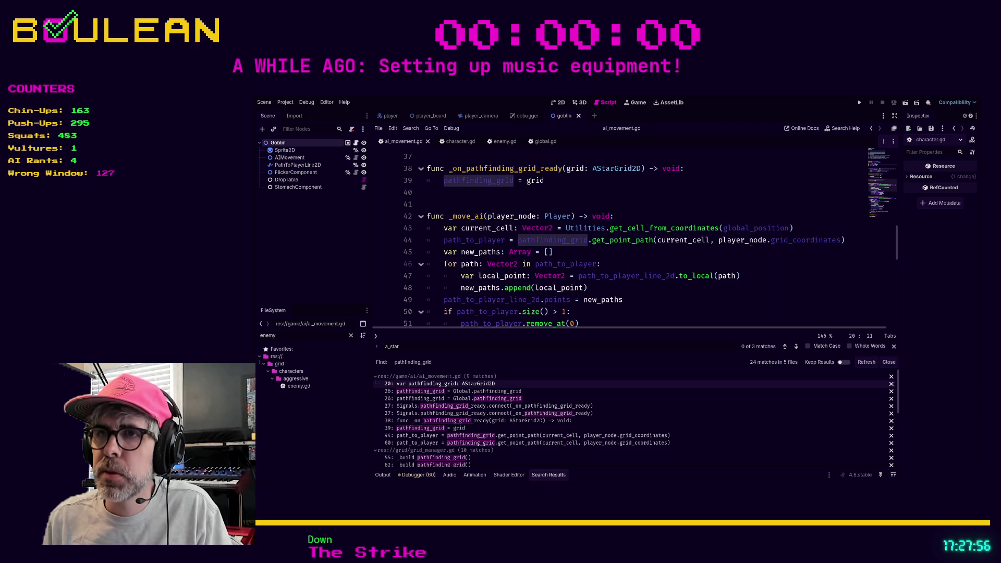
{"action": "scroll", "coordinate": [691, 255], "scroll_direction": "down", "scroll_amount": 1}
{"action": "scroll", "coordinate": [686, 255], "scroll_direction": "up", "scroll_amount": 9}
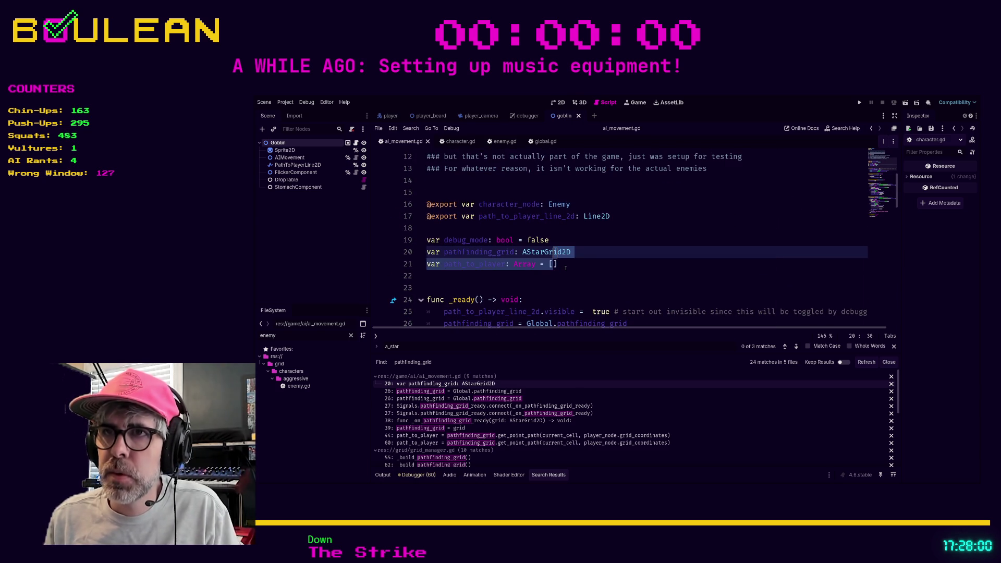
{"action": "left_click", "coordinate": [553, 264]}
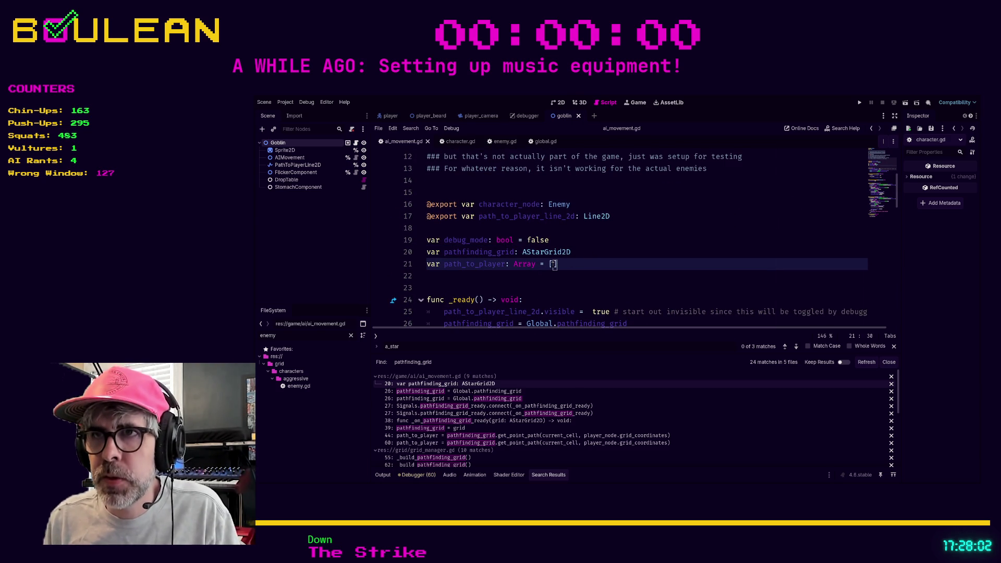
{"action": "scroll", "coordinate": [605, 256], "scroll_direction": "down", "scroll_amount": 4}
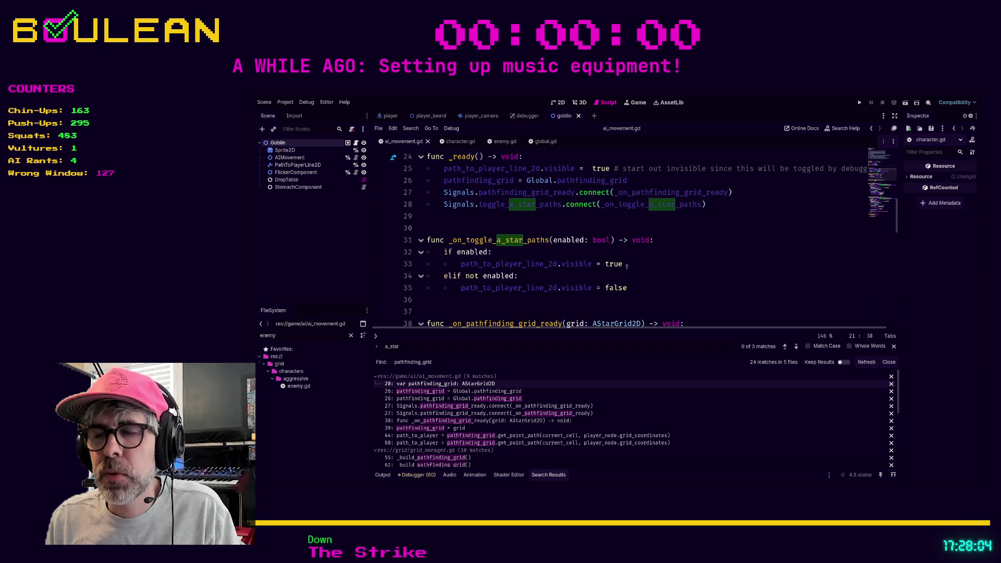
{"action": "left_click", "coordinate": [677, 288]}
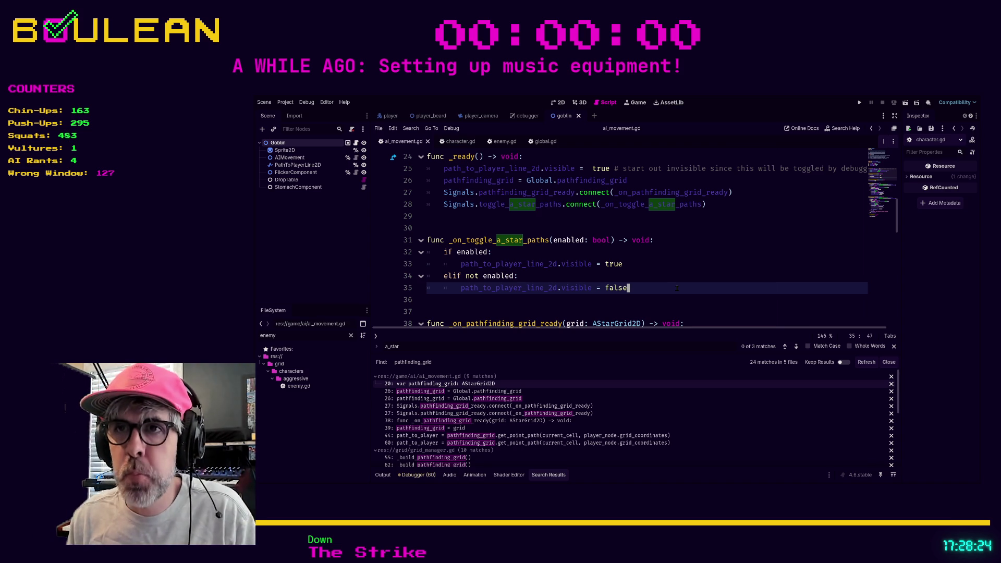
{"action": "scroll", "coordinate": [671, 281], "scroll_direction": "down", "scroll_amount": 3}
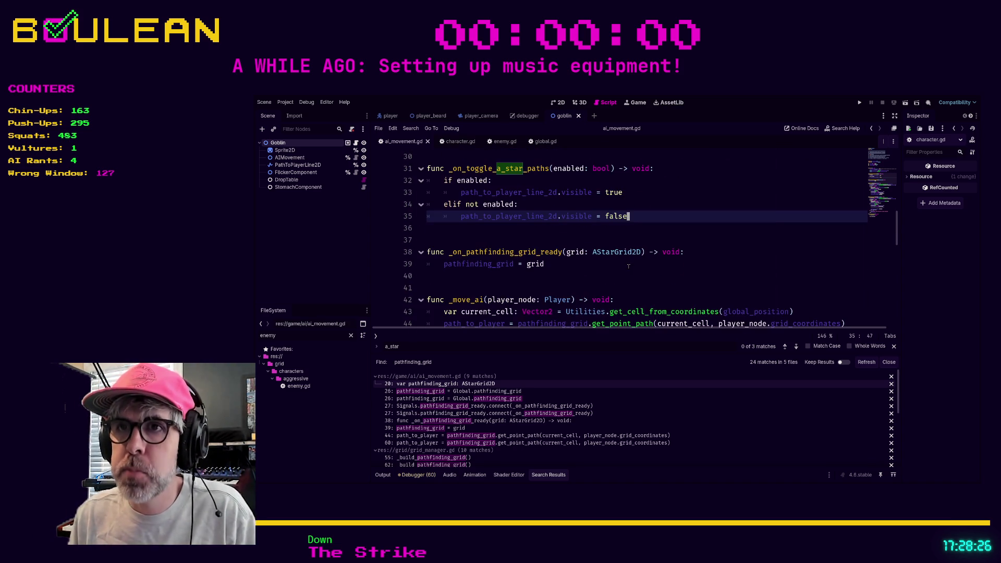
{"action": "scroll", "coordinate": [606, 265], "scroll_direction": "down", "scroll_amount": 1}
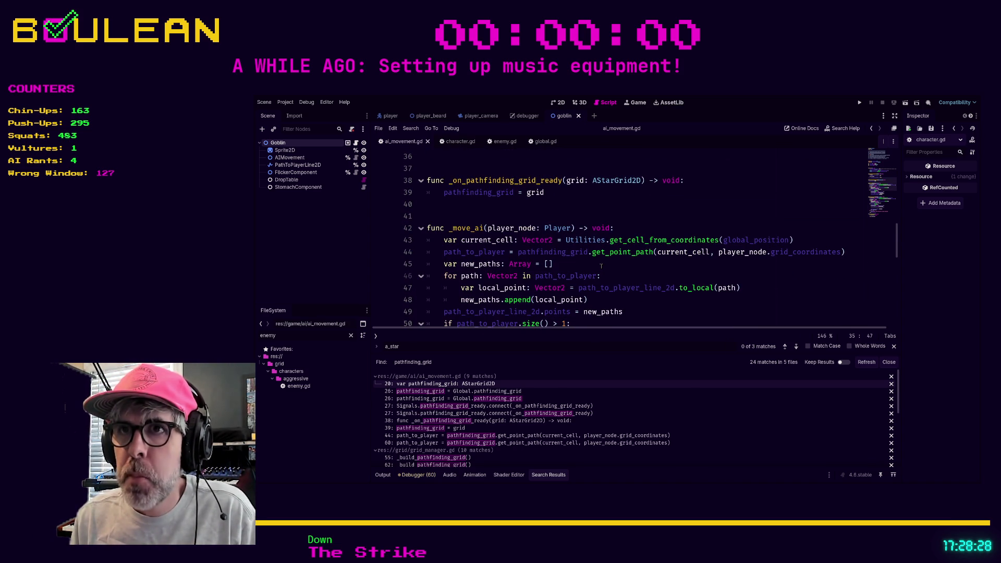
{"action": "scroll", "coordinate": [592, 267], "scroll_direction": "up", "scroll_amount": 10}
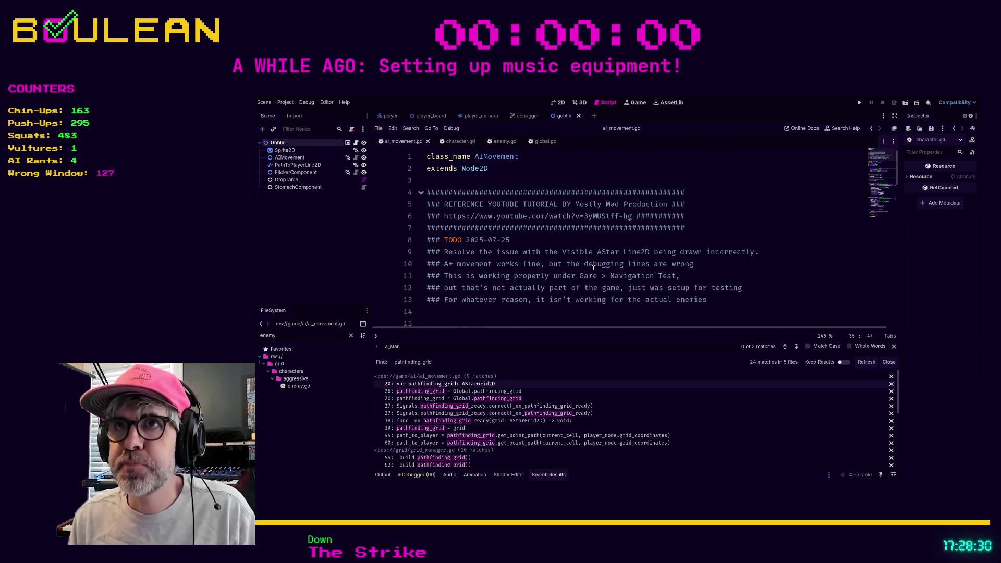
{"action": "scroll", "coordinate": [572, 251], "scroll_direction": "down", "scroll_amount": 1}
{"action": "scroll", "coordinate": [570, 251], "scroll_direction": "up", "scroll_amount": 3}
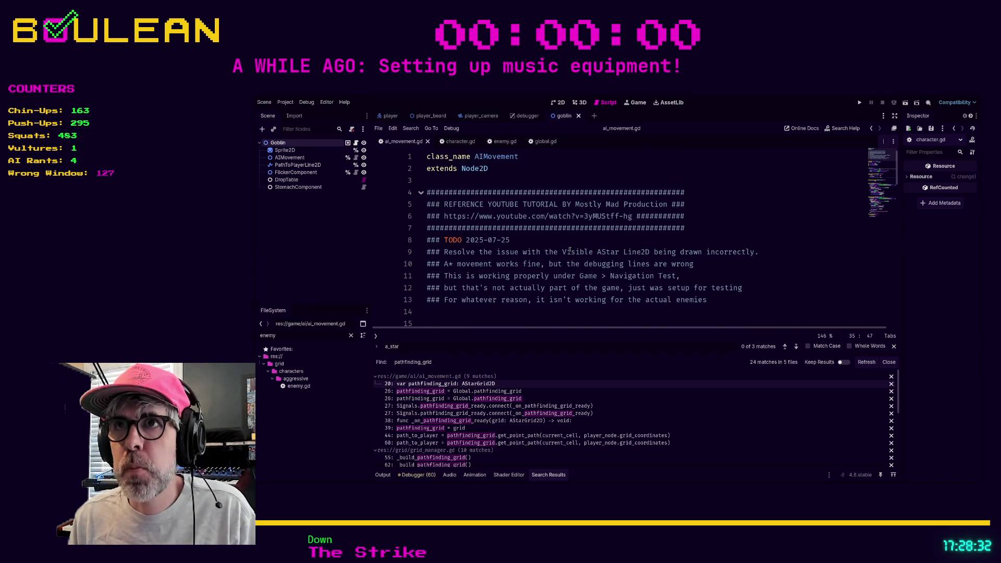
{"action": "scroll", "coordinate": [570, 250], "scroll_direction": "down", "scroll_amount": 9}
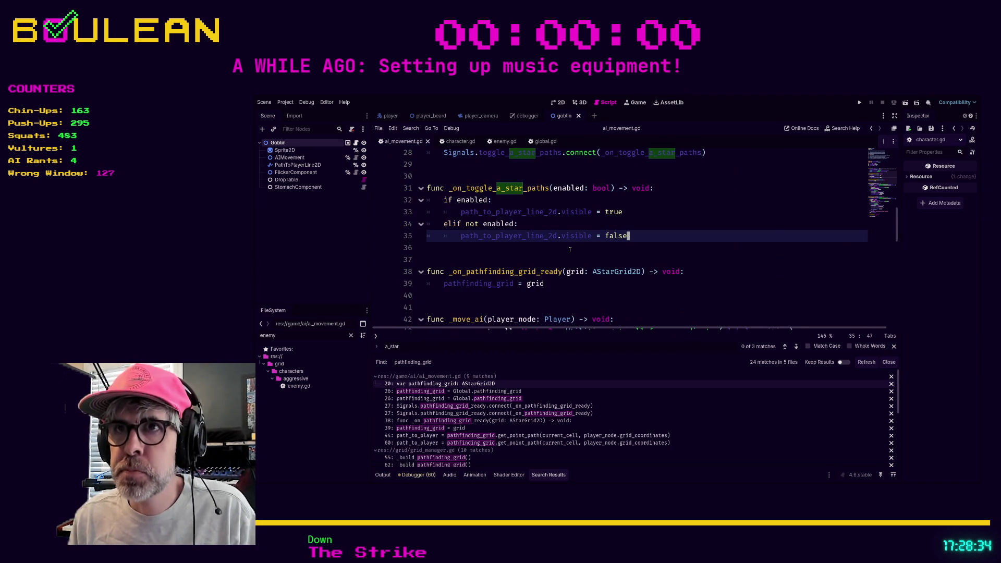
{"action": "scroll", "coordinate": [580, 246], "scroll_direction": "down", "scroll_amount": 4}
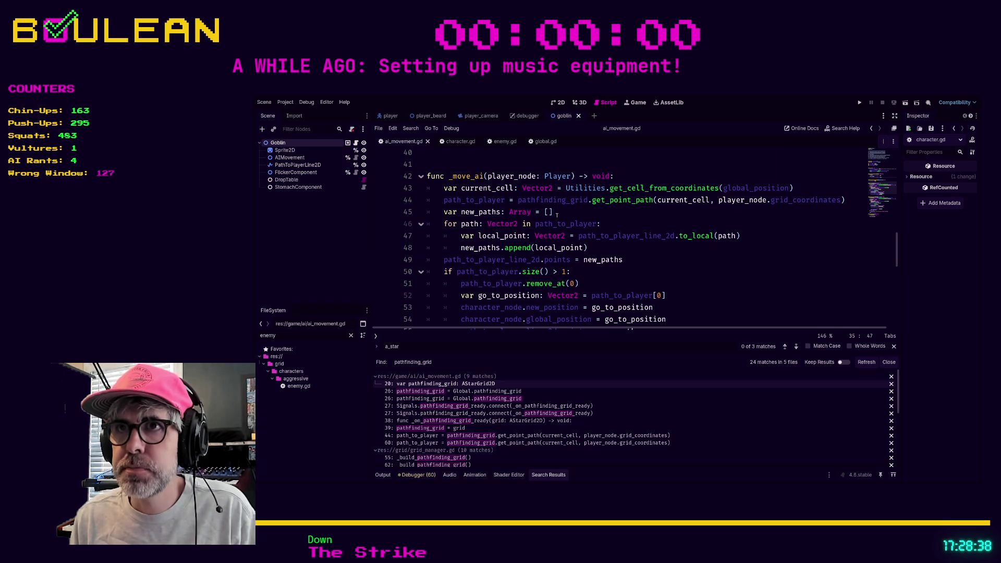
{"action": "left_click_drag", "start_coordinate": [557, 215], "coordinate": [561, 244]}
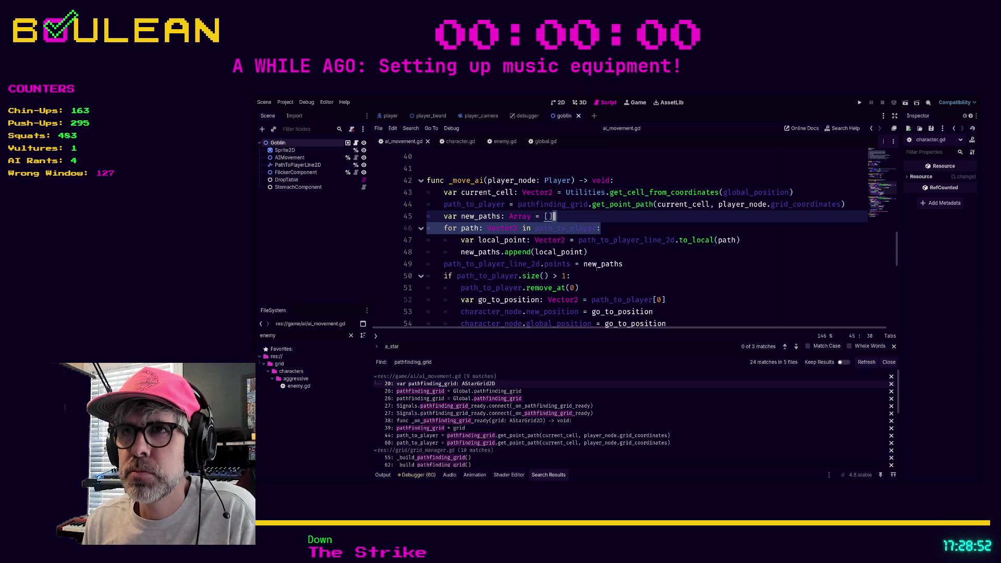
{"action": "scroll", "coordinate": [597, 268], "scroll_direction": "up", "scroll_amount": 2}
{"action": "scroll", "coordinate": [597, 268], "scroll_direction": "down", "scroll_amount": 4}
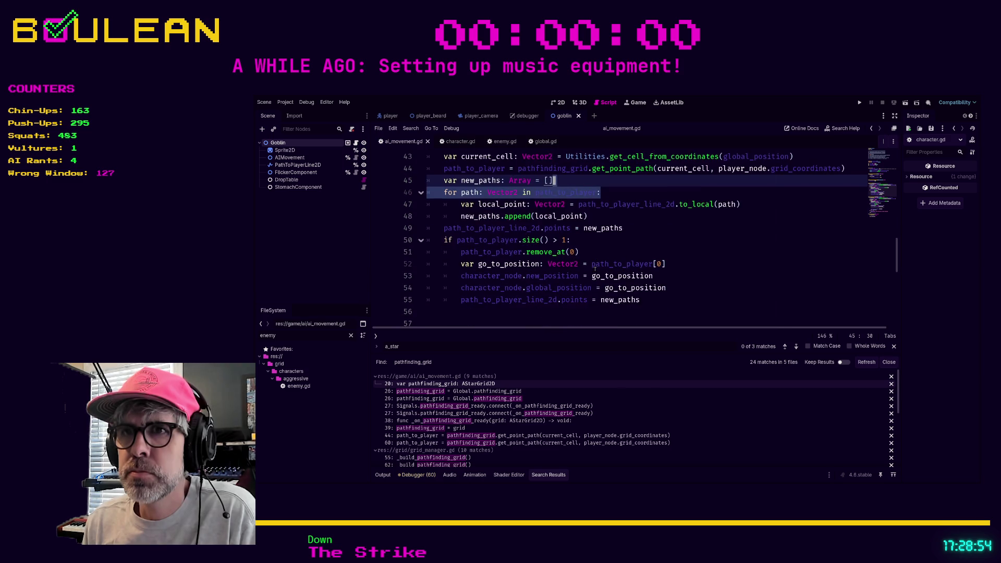
{"action": "scroll", "coordinate": [595, 268], "scroll_direction": "down", "scroll_amount": 1}
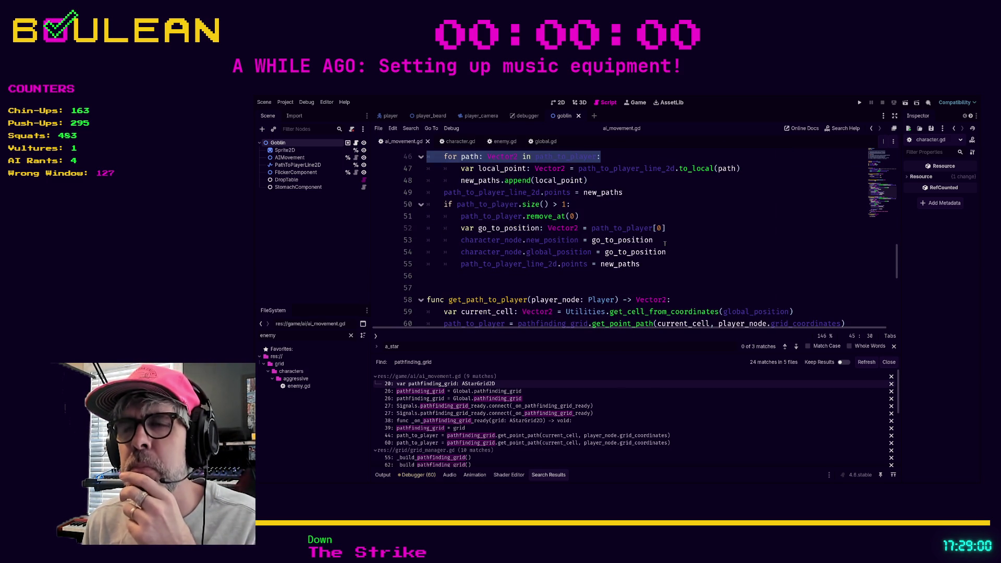
{"action": "scroll", "coordinate": [665, 244], "scroll_direction": "up", "scroll_amount": 3}
{"action": "scroll", "coordinate": [665, 244], "scroll_direction": "down", "scroll_amount": 1}
{"action": "scroll", "coordinate": [665, 243], "scroll_direction": "down", "scroll_amount": 1}
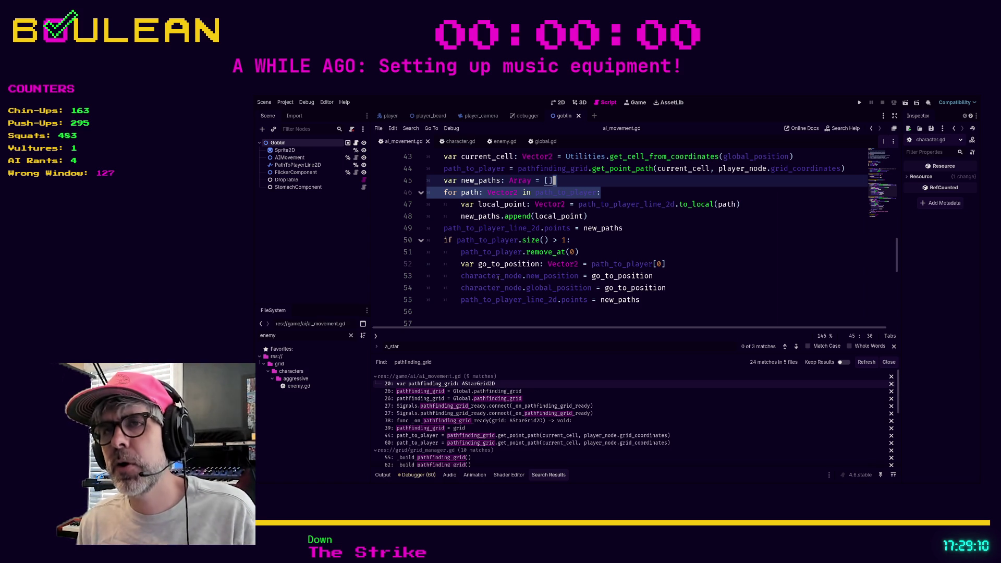
{"action": "left_click", "coordinate": [496, 278], "text": "ctrl"}
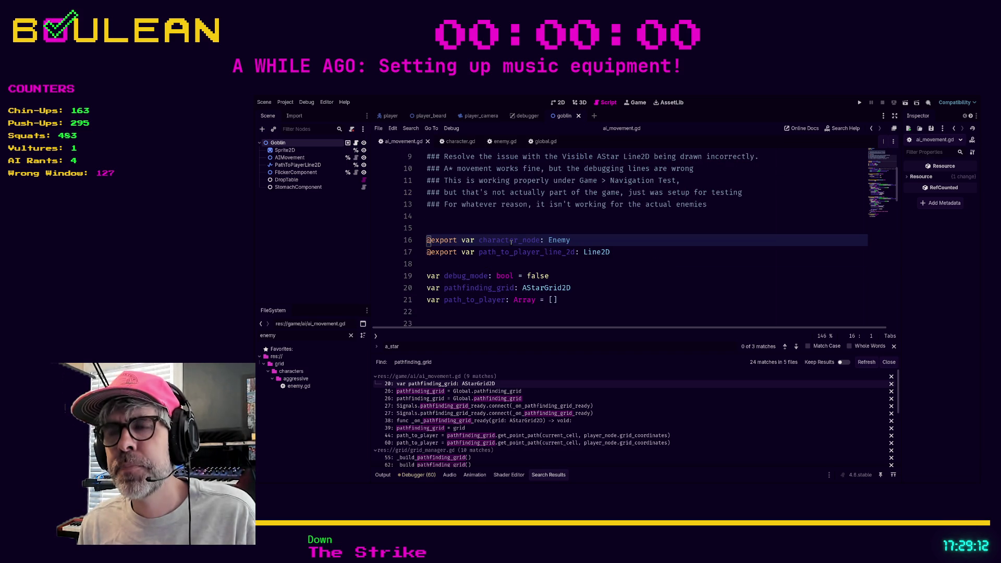
{"action": "scroll", "coordinate": [523, 236], "scroll_direction": "down", "scroll_amount": 3}
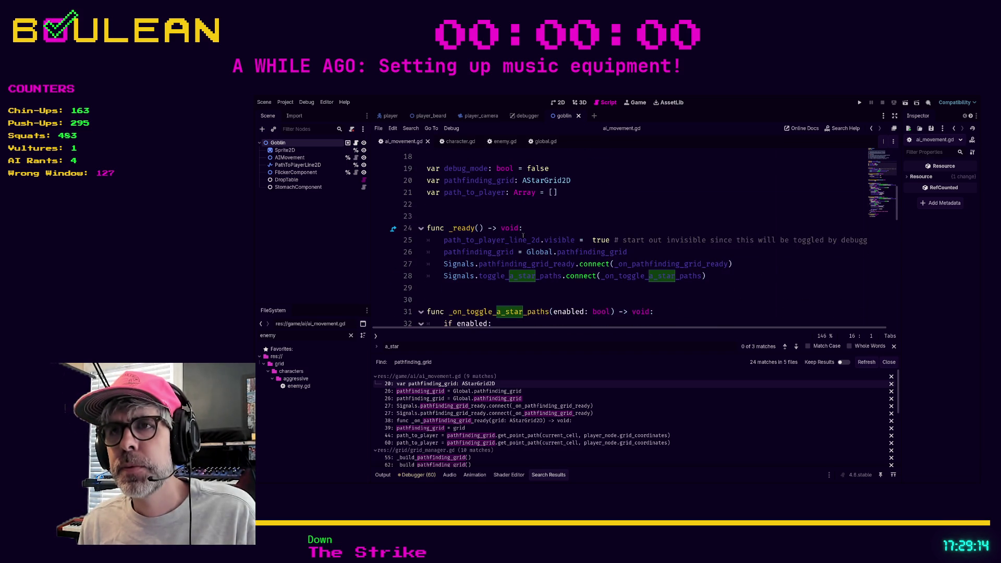
{"action": "scroll", "coordinate": [527, 234], "scroll_direction": "up", "scroll_amount": 3}
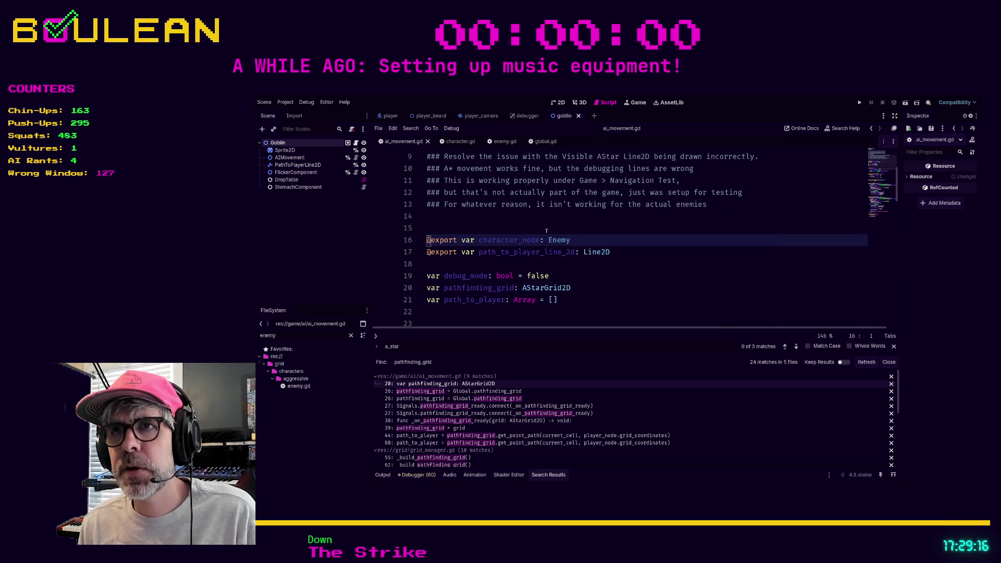
- Find the character_node occurrences in ai_movement.gd
{"action": "key", "text": "ctrl+f"}
{"action": "type", "text": "charac"}
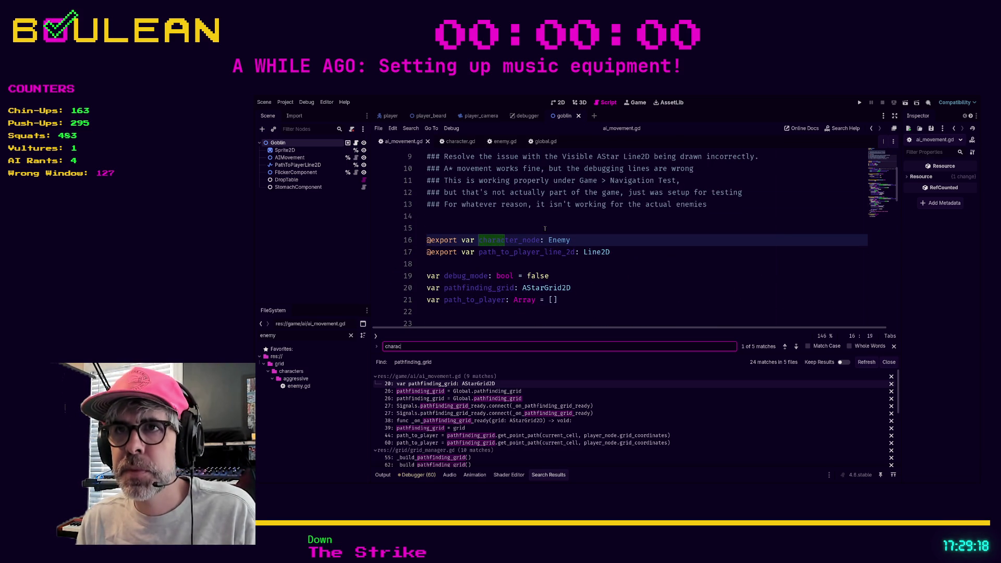
{"action": "type", "text": "ter_node"}
{"action": "key", "text": "Return"}
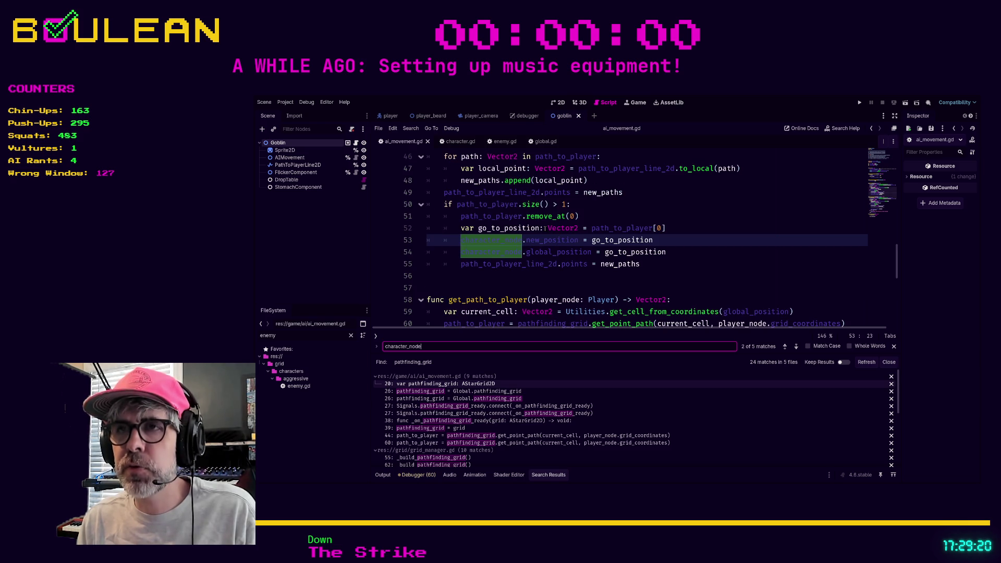
{"action": "left_click", "coordinate": [666, 242]}
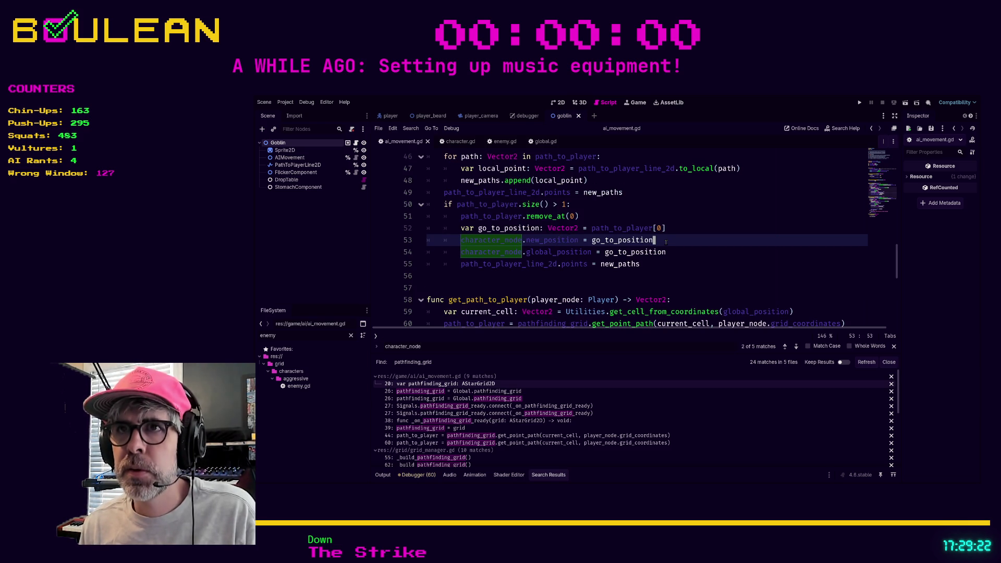
{"action": "scroll", "coordinate": [660, 242], "scroll_direction": "up", "scroll_amount": 10}
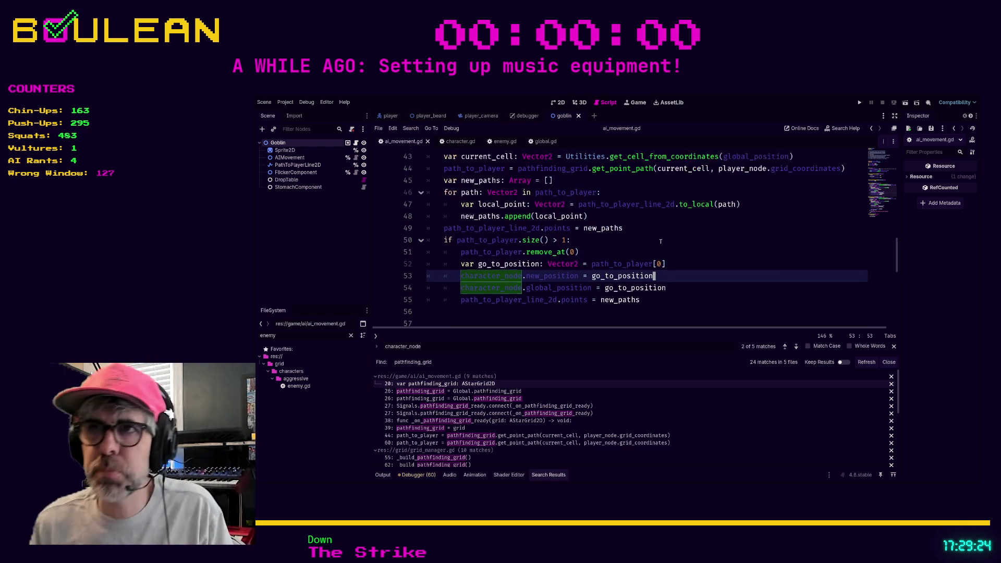
{"action": "scroll", "coordinate": [654, 243], "scroll_direction": "up", "scroll_amount": 2}
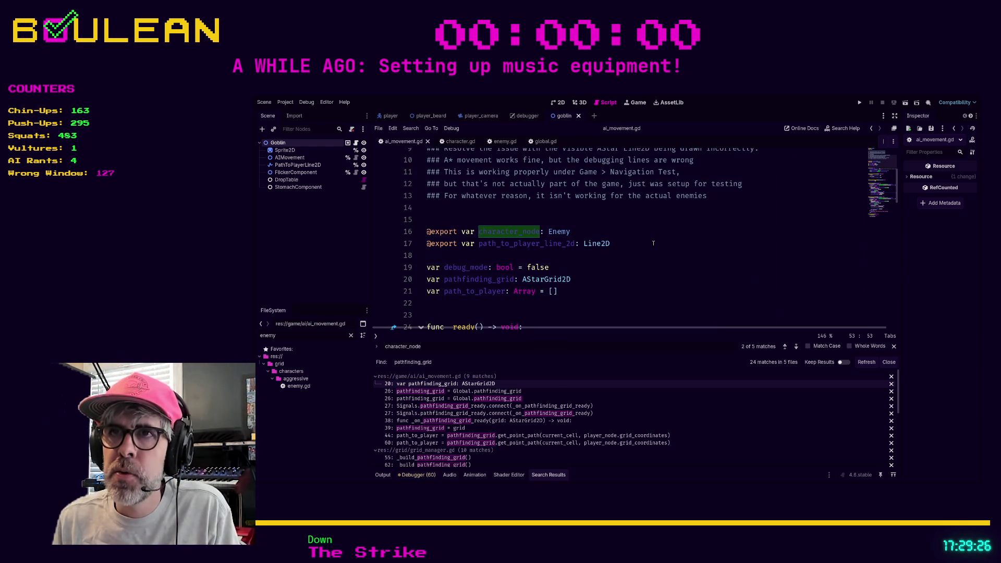
- Select character_node on line 16 and start replacing it with parent_node
{"action": "left_click_drag", "start_coordinate": [528, 244], "coordinate": [517, 239]}
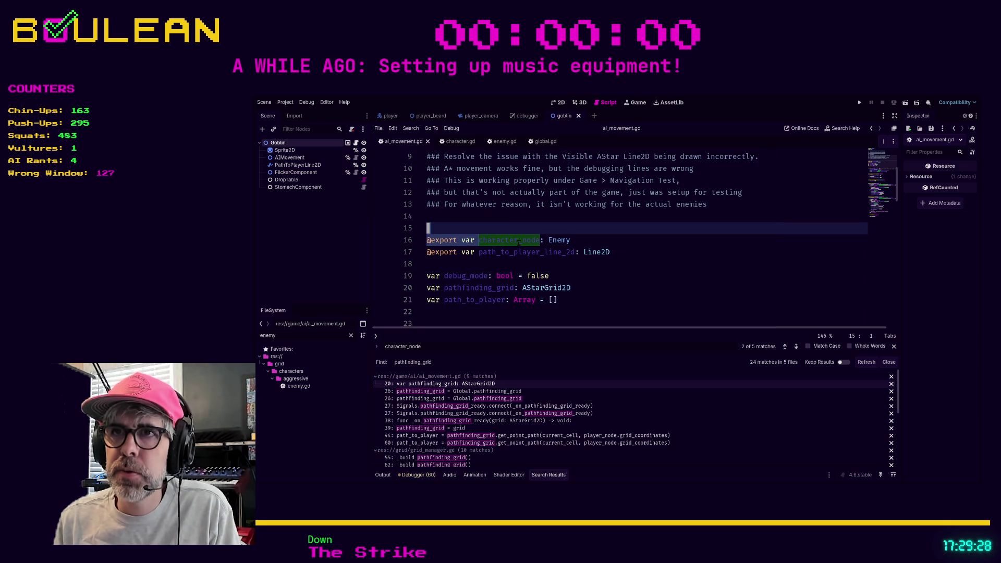
{"action": "left_click", "coordinate": [519, 241]}
{"action": "key", "text": "Left"}
{"action": "key", "text": "Left"}
{"action": "key", "text": "Left"}
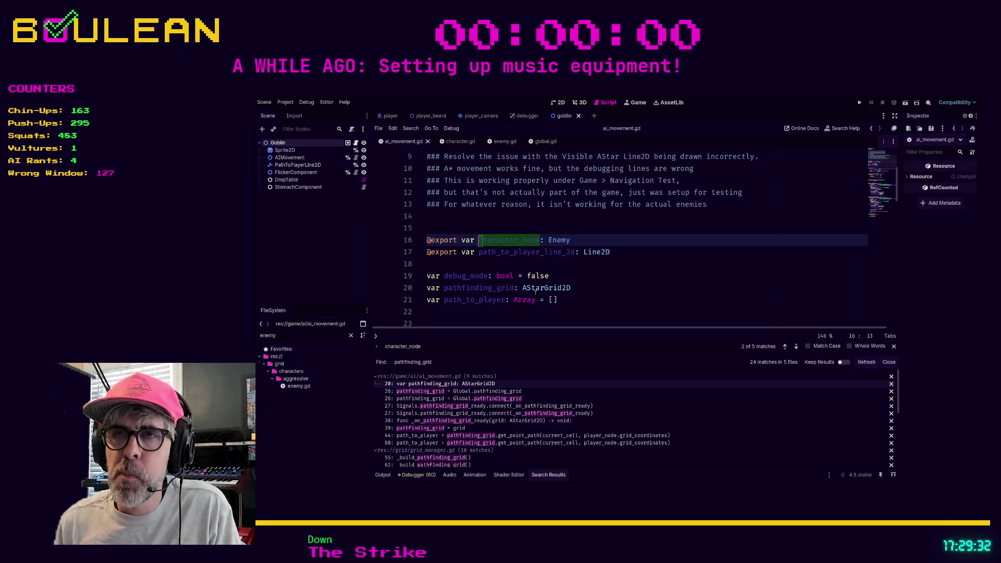
{"action": "key", "text": "ctrl+shift+Right"}
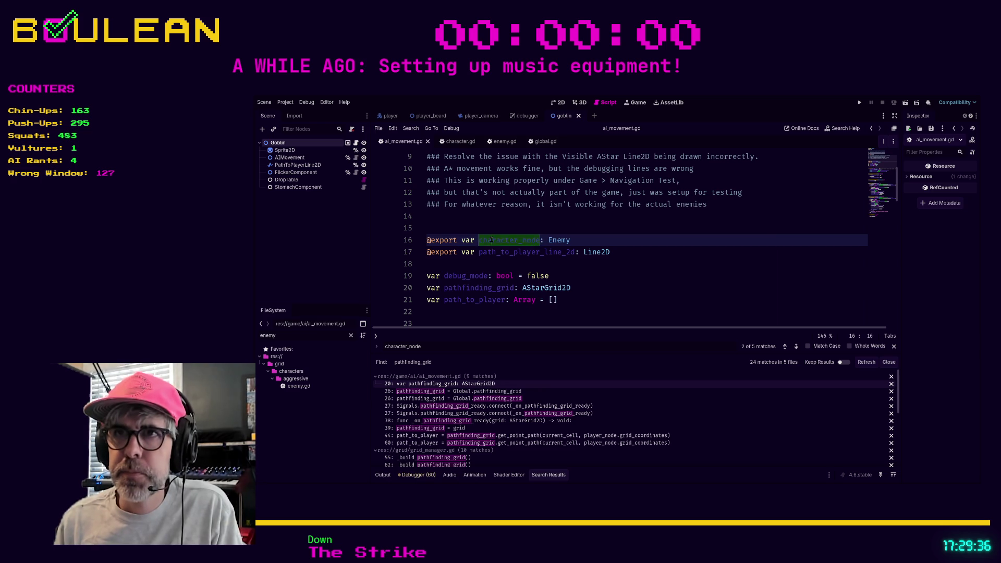
{"action": "scroll", "coordinate": [645, 243], "scroll_direction": "down", "scroll_amount": 10}
{"action": "scroll", "coordinate": [688, 234], "scroll_direction": "down", "scroll_amount": 5}
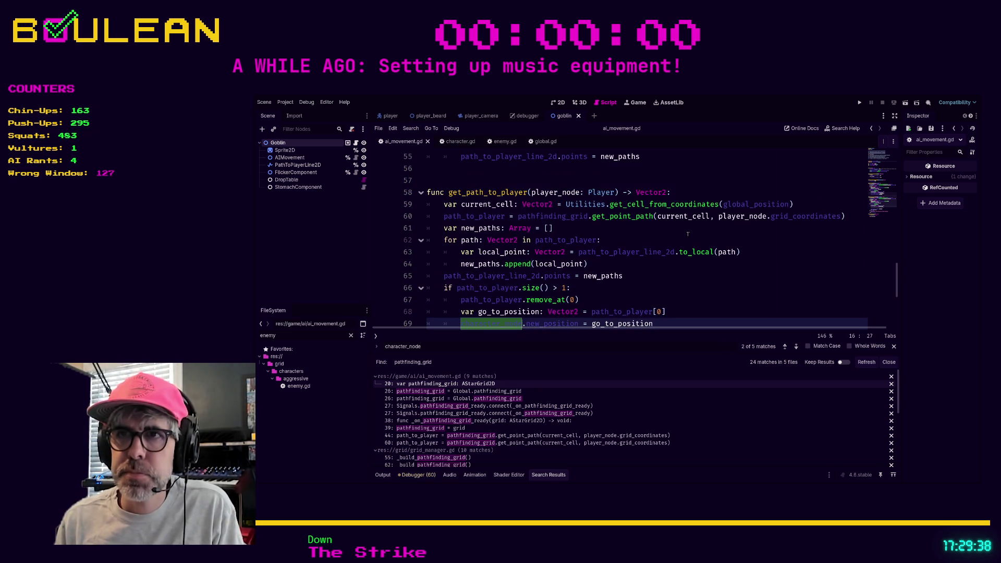
{"action": "scroll", "coordinate": [688, 234], "scroll_direction": "down", "scroll_amount": 1}
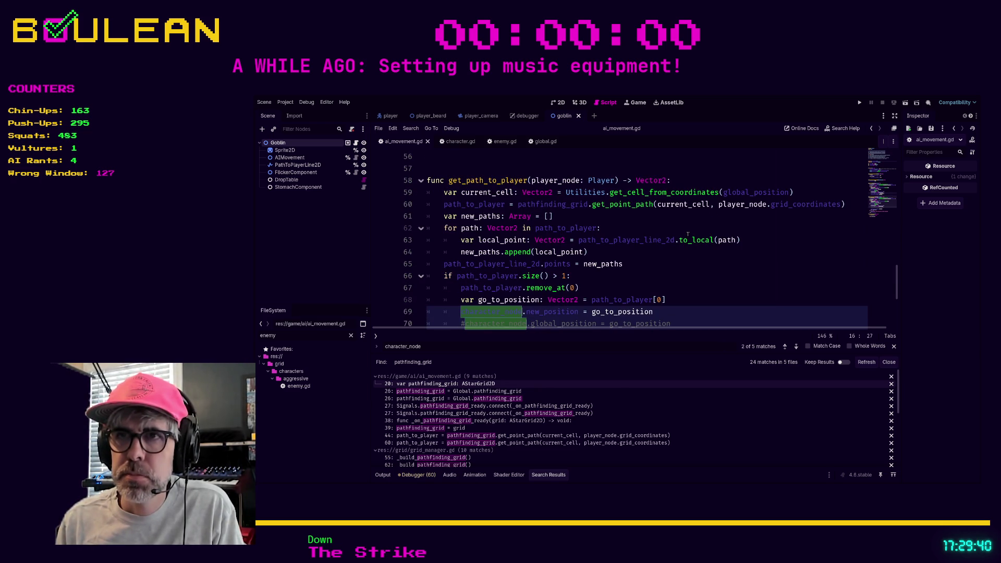
{"action": "key", "text": "ctrl+z"}
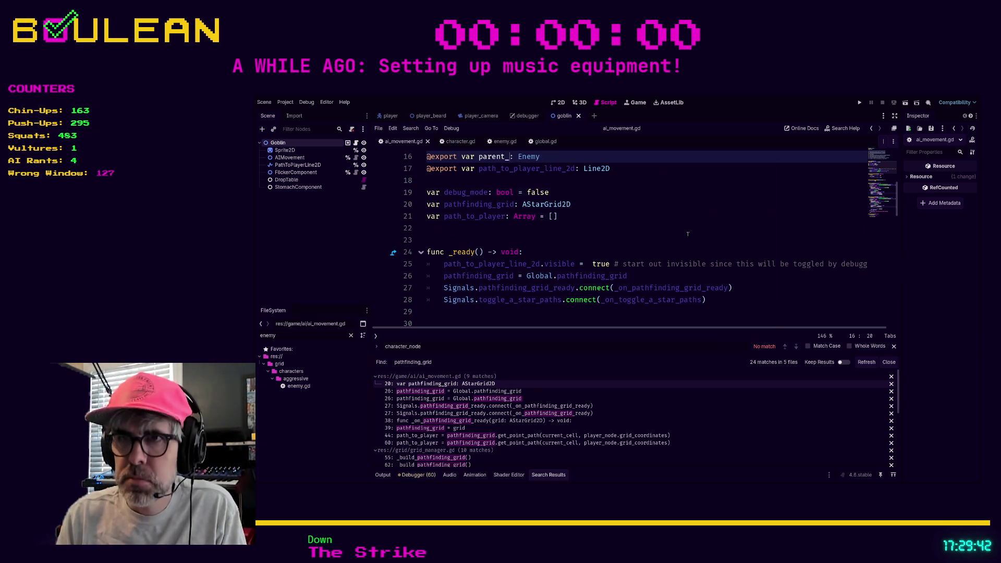
{"action": "type", "text": "node"}
- Drag the Goblin root node onto the Parent Node property of the Goblin's AIMovement
{"action": "left_click_drag", "start_coordinate": [678, 230], "coordinate": [667, 235]}
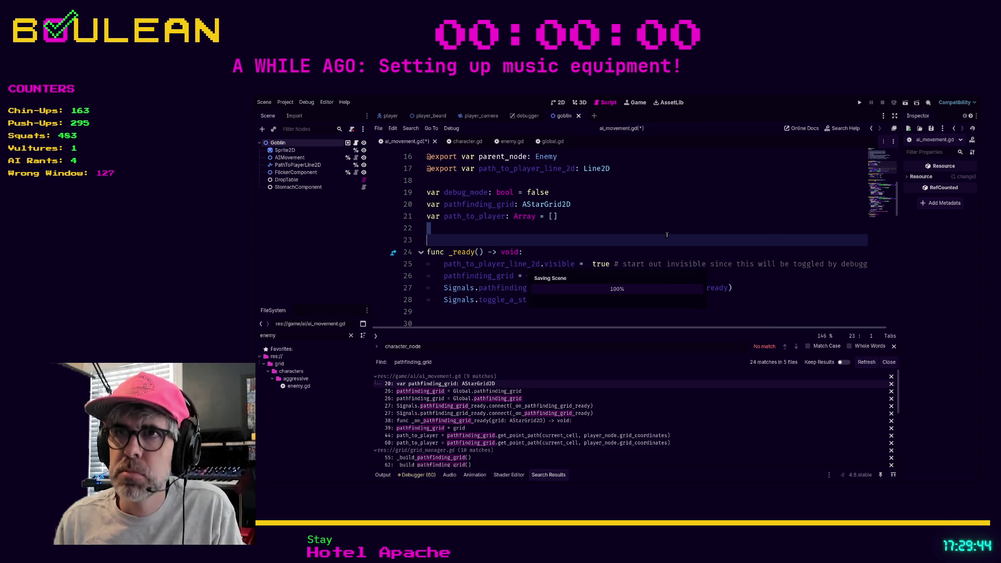
{"action": "left_click", "coordinate": [295, 187]}
{"action": "left_click", "coordinate": [289, 158]}
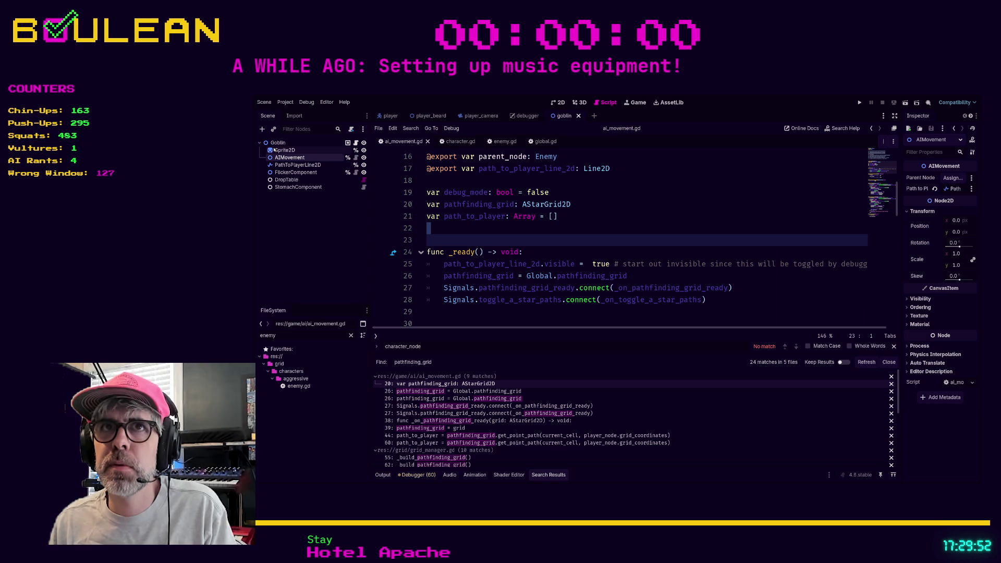
{"action": "mouse_move", "coordinate": [277, 143]}
{"action": "left_mouse_down"}
{"action": "mouse_move", "coordinate": [965, 185]}
{"action": "mouse_move", "coordinate": [950, 180]}
{"action": "left_mouse_up"}
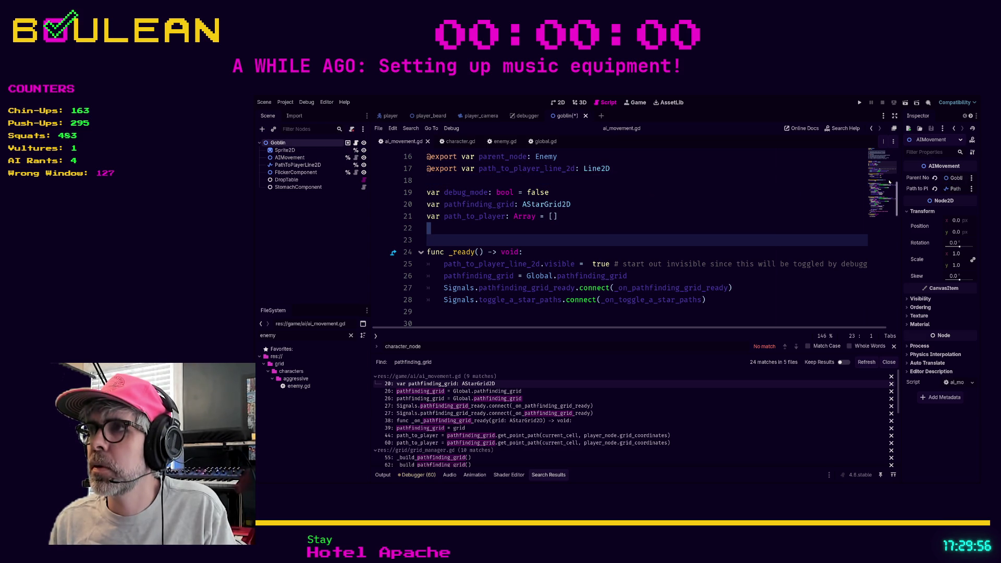
{"action": "left_click", "coordinate": [762, 193]}
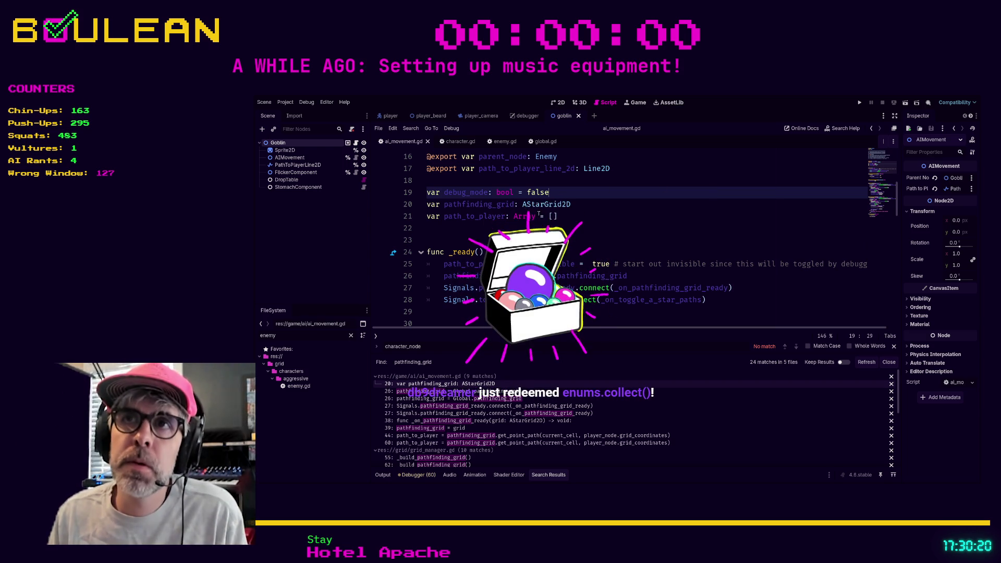
{"action": "key", "text": "Down"}
{"action": "key", "text": "Down"}
{"action": "key", "text": "Down"}
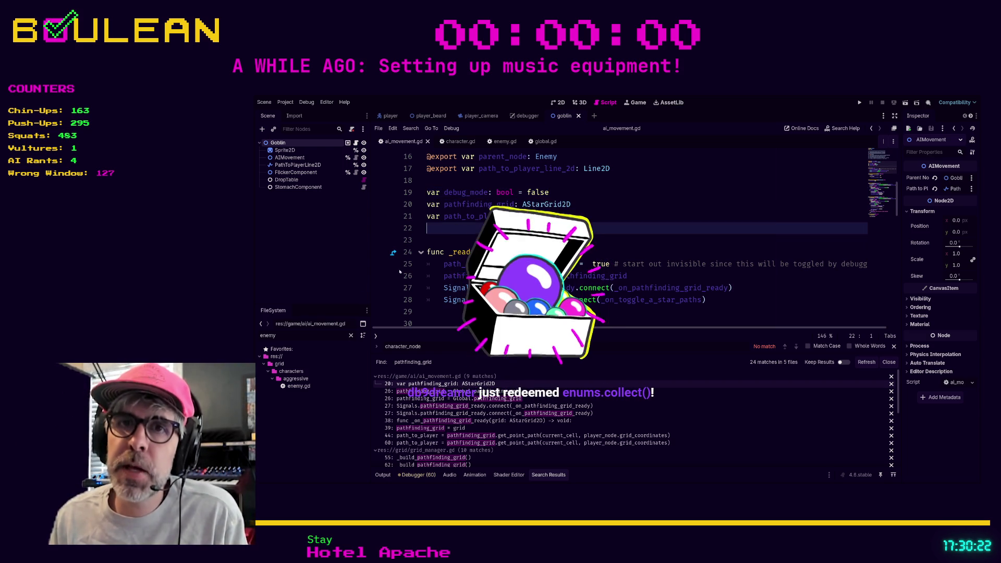
- Filter the FileSystem for 'womb' and open wombat.gd to review its diet and enemy comments
{"action": "left_click", "coordinate": [351, 336]}
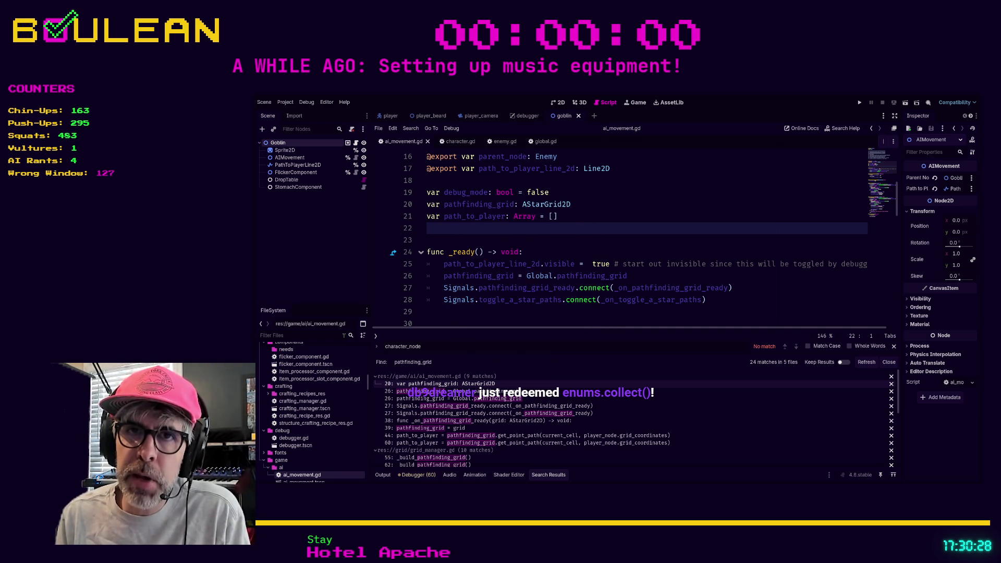
{"action": "type", "text": "womb"}
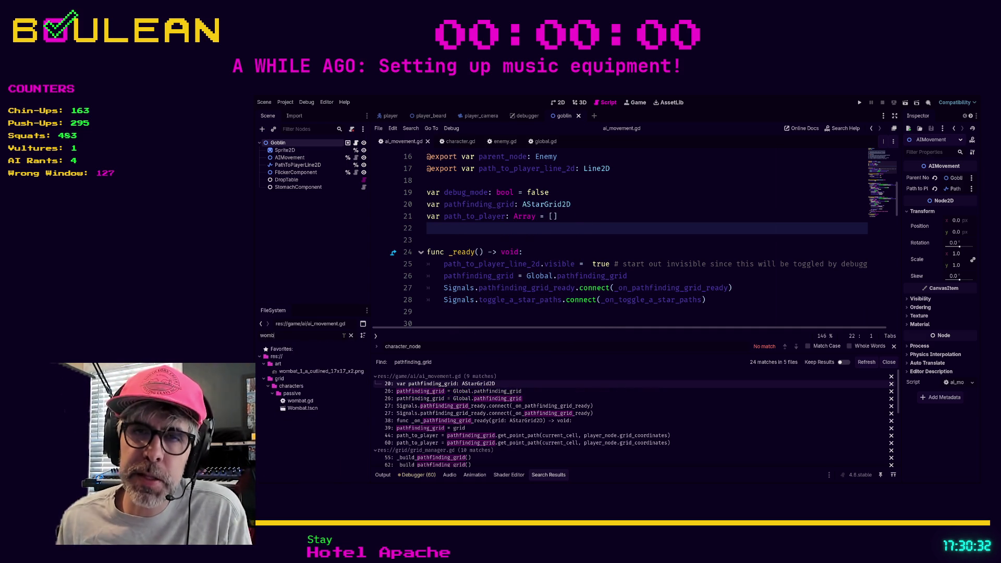
{"action": "double_click", "coordinate": [291, 401]}
{"action": "scroll", "coordinate": [603, 265], "scroll_direction": "up", "scroll_amount": 1}
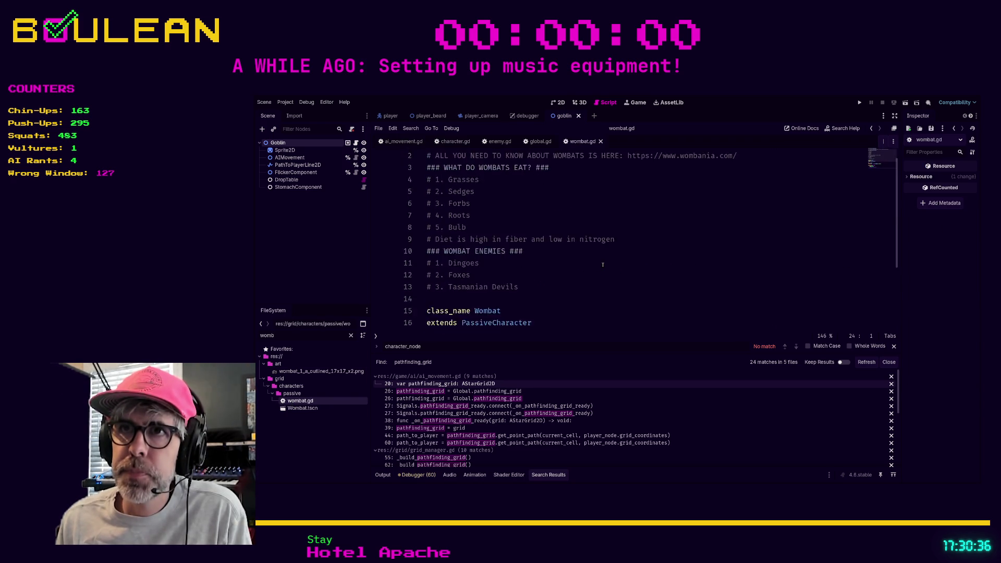
{"action": "scroll", "coordinate": [600, 264], "scroll_direction": "down", "scroll_amount": 3}
{"action": "scroll", "coordinate": [599, 264], "scroll_direction": "up", "scroll_amount": 3}
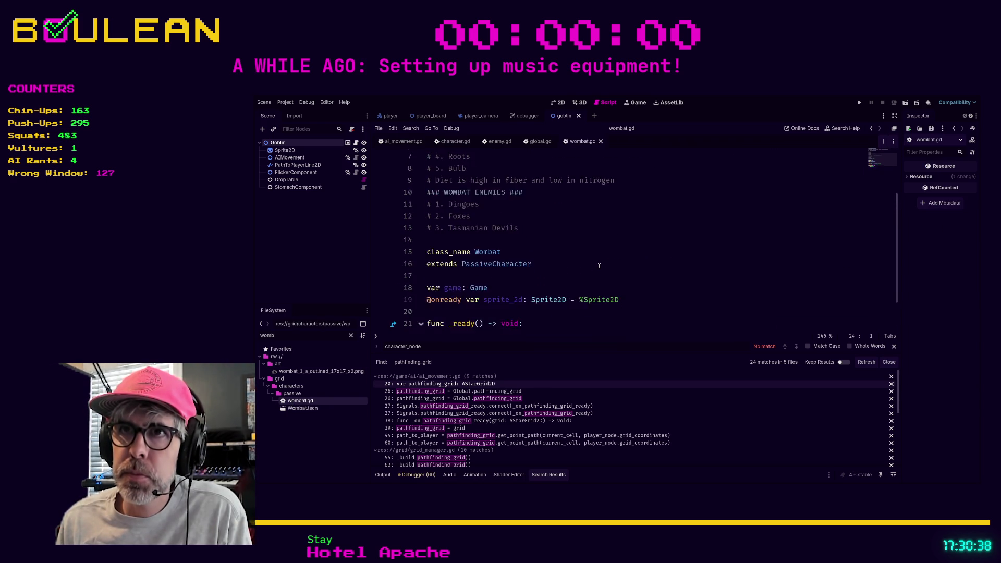
{"action": "mouse_move", "coordinate": [519, 300]}
{"action": "left_mouse_down"}
{"action": "mouse_move", "coordinate": [438, 299]}
{"action": "mouse_move", "coordinate": [451, 251]}
{"action": "mouse_move", "coordinate": [418, 190]}
{"action": "left_mouse_up"}
{"action": "left_click", "coordinate": [504, 205]}
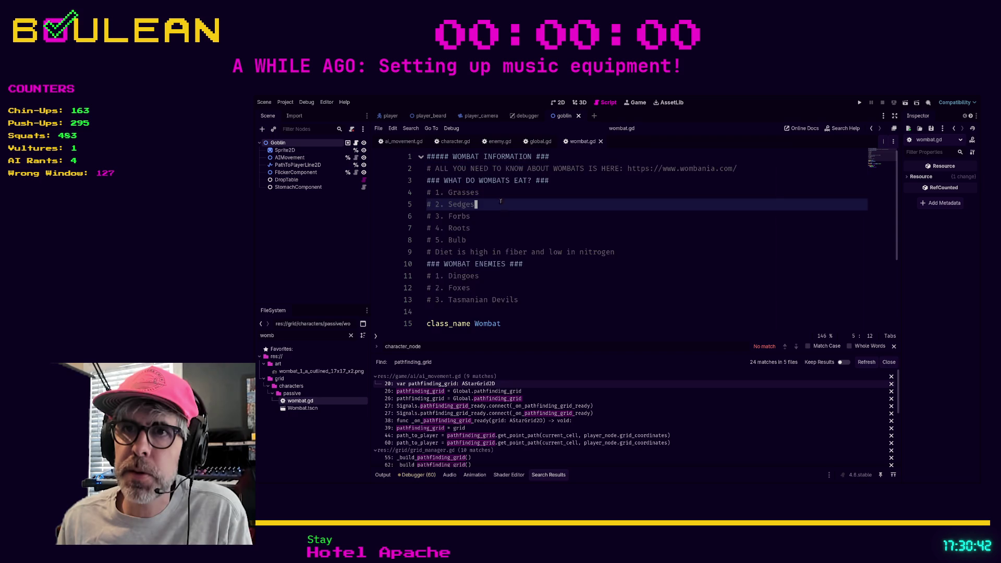
{"action": "scroll", "coordinate": [507, 241], "scroll_direction": "down", "scroll_amount": 1}
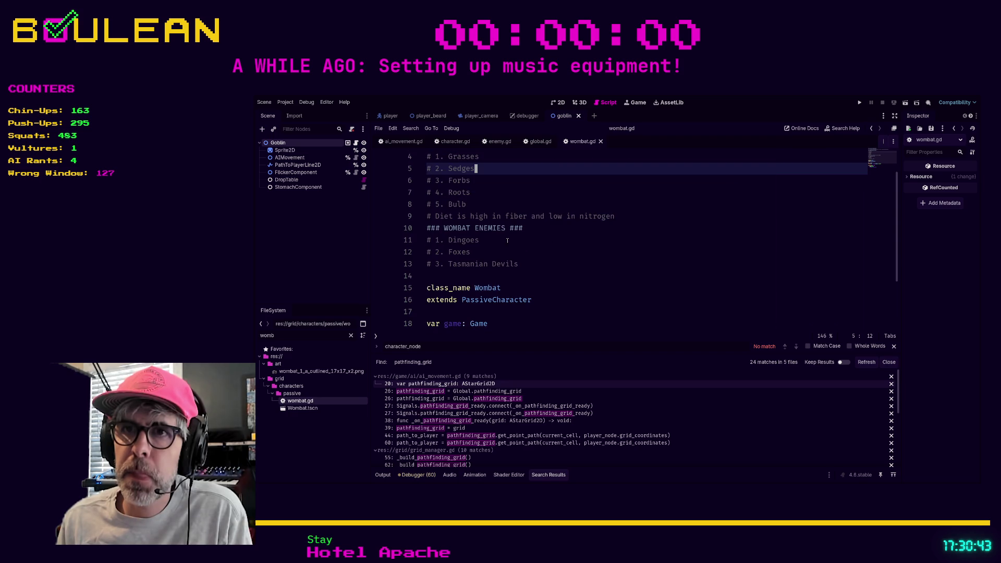
- Follow PassiveCharacter to open passive_character.gd, which extends Character
{"action": "left_click", "coordinate": [489, 305], "text": "ctrl"}
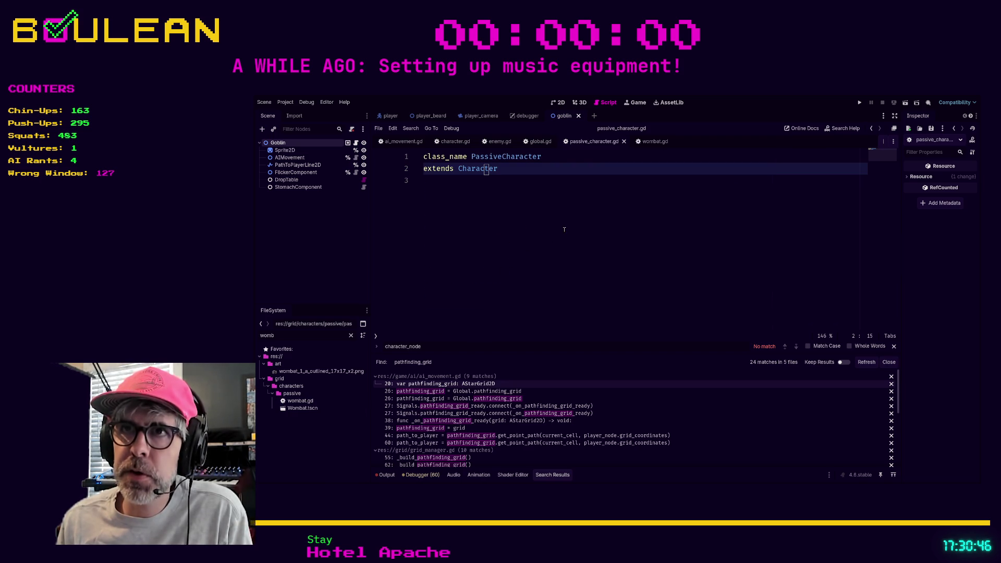
{"action": "left_click", "coordinate": [539, 234]}
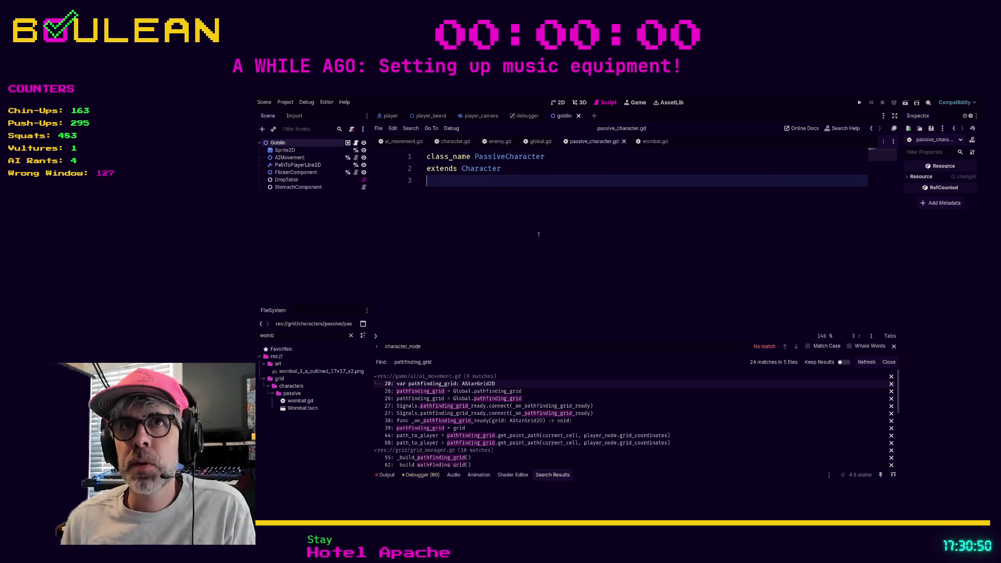
{"action": "double_click", "coordinate": [288, 339]}
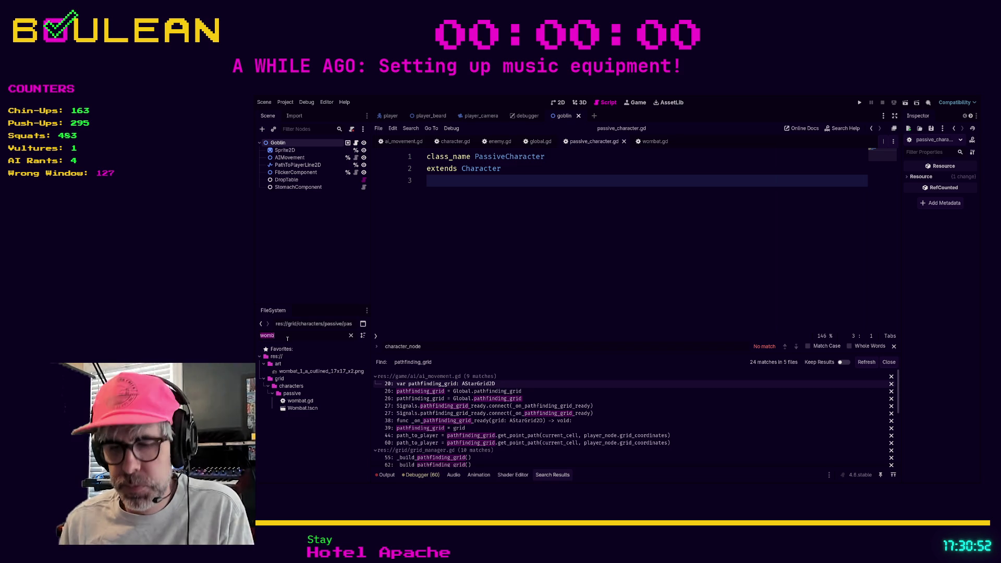
- Open Wombat.tscn, select its AIMovement node, and try dragging the Wombat node onto Parent Node
{"action": "type", "text": "wombat"}
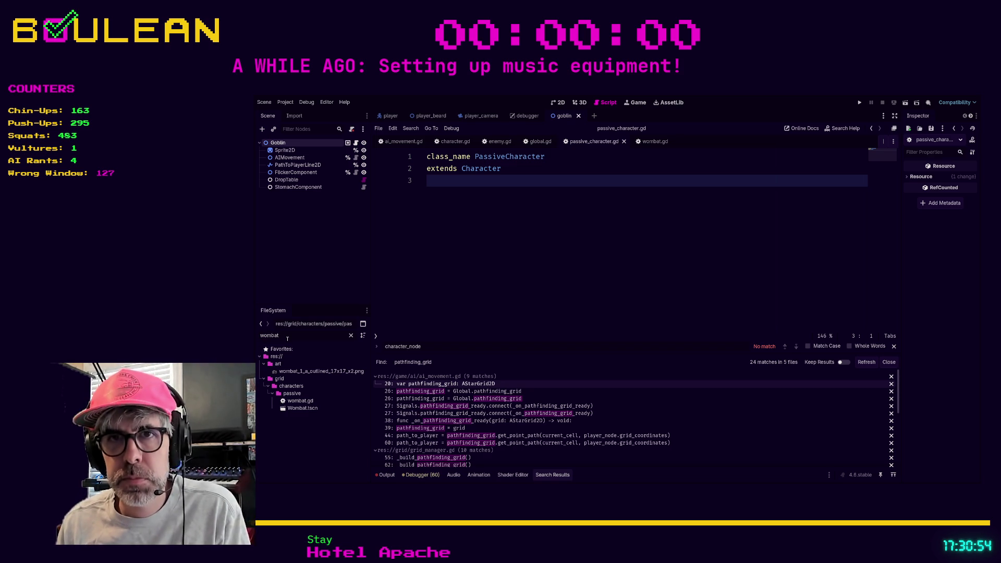
{"action": "double_click", "coordinate": [303, 408]}
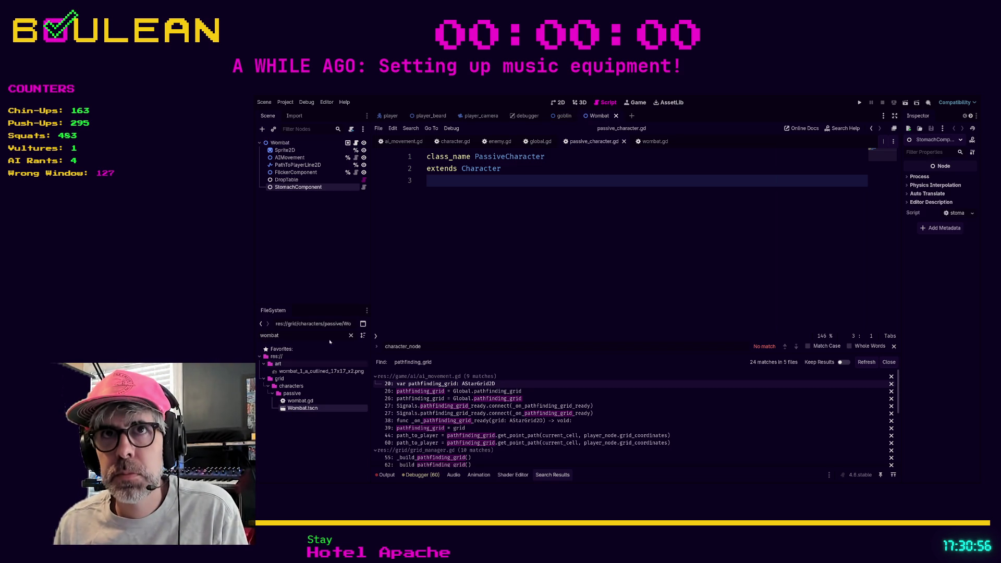
{"action": "left_click", "coordinate": [291, 158]}
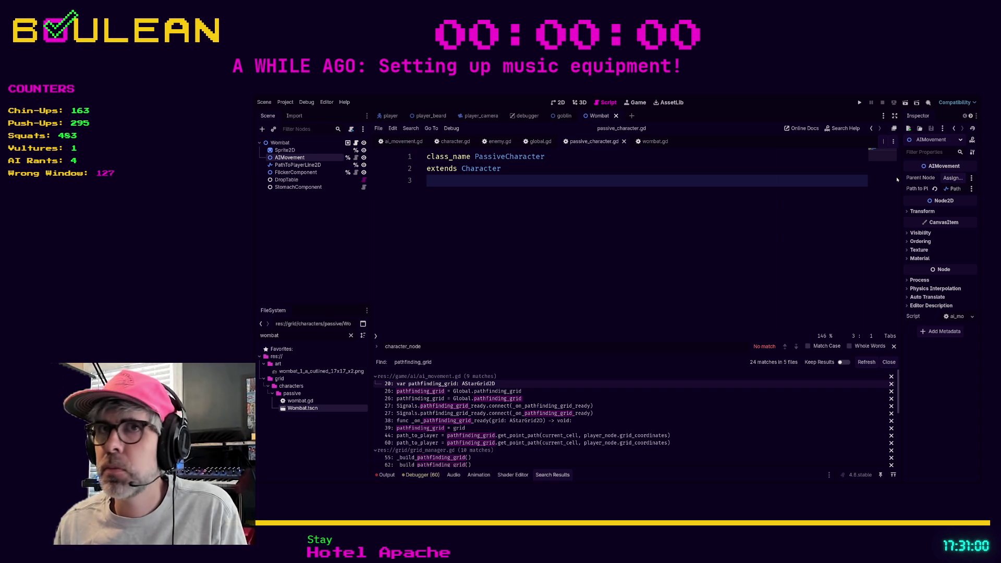
{"action": "mouse_move", "coordinate": [281, 145]}
{"action": "left_mouse_down"}
{"action": "mouse_move", "coordinate": [626, 180]}
{"action": "mouse_move", "coordinate": [970, 191]}
{"action": "mouse_move", "coordinate": [952, 179]}
{"action": "mouse_move", "coordinate": [308, 158]}
{"action": "mouse_move", "coordinate": [283, 145]}
{"action": "left_mouse_up"}
{"action": "left_click", "coordinate": [282, 144]}
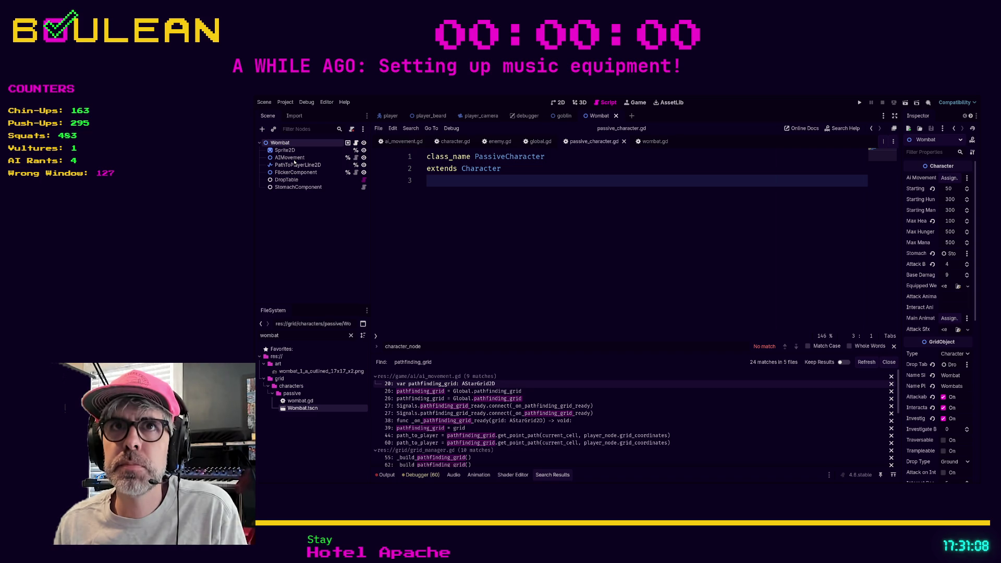
{"action": "left_click", "coordinate": [290, 157]}
{"action": "mouse_move", "coordinate": [284, 143]}
{"action": "left_mouse_down"}
{"action": "mouse_move", "coordinate": [848, 151]}
{"action": "mouse_move", "coordinate": [941, 163]}
{"action": "mouse_move", "coordinate": [950, 179]}
{"action": "left_mouse_up"}
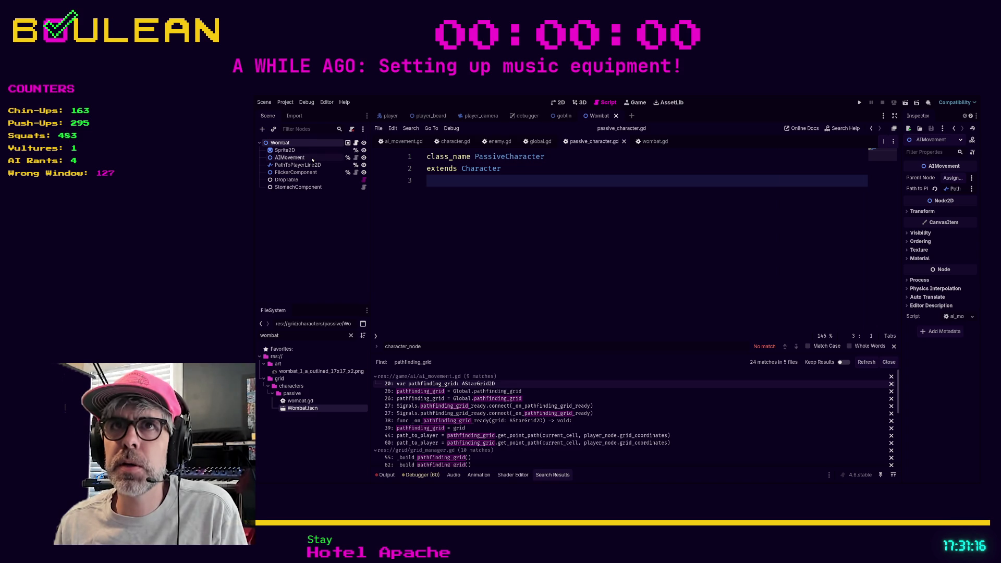
{"action": "left_click", "coordinate": [403, 142]}
{"action": "scroll", "coordinate": [666, 236], "scroll_direction": "up", "scroll_amount": 2}
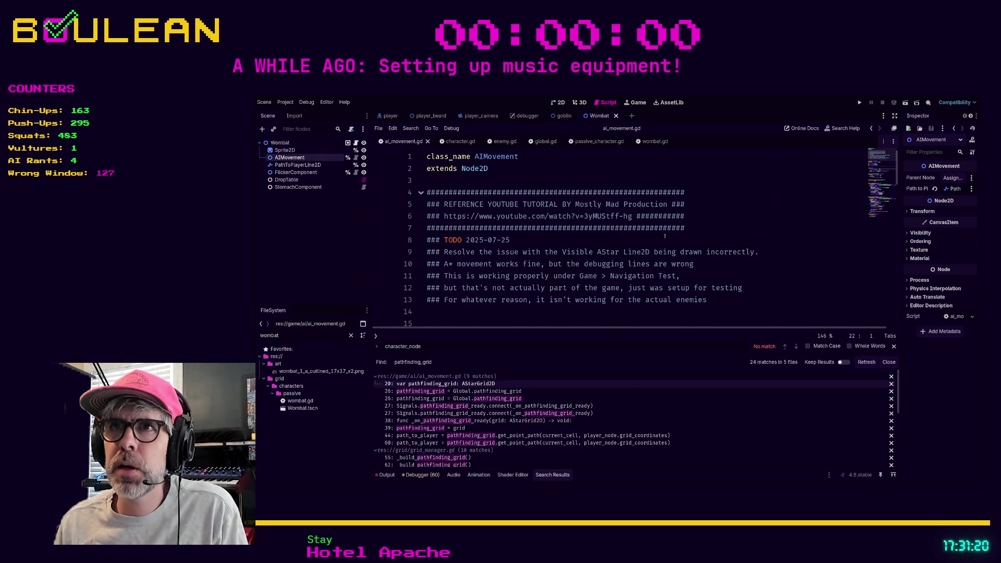
{"action": "scroll", "coordinate": [665, 236], "scroll_direction": "down", "scroll_amount": 4}
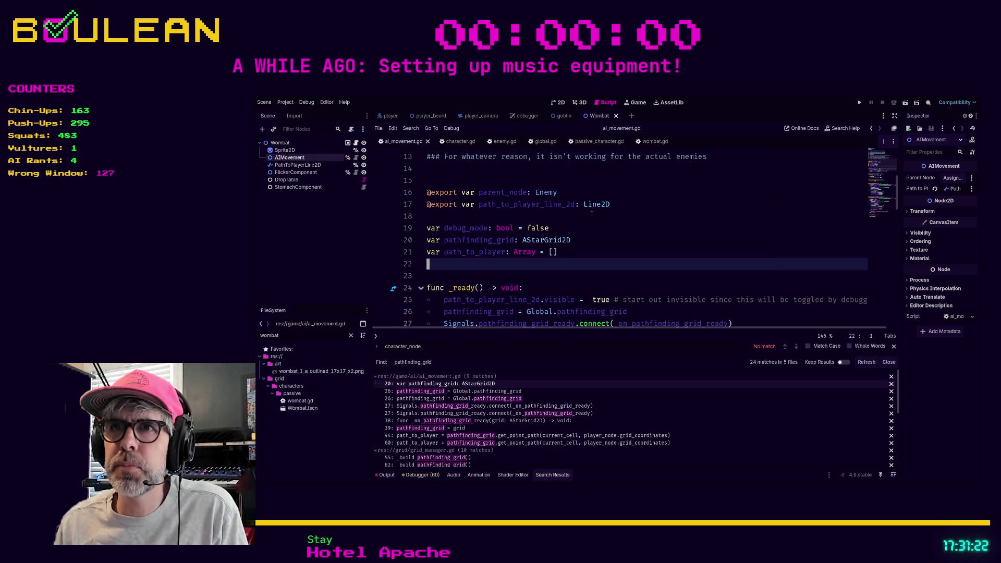
{"action": "left_click", "coordinate": [560, 193]}
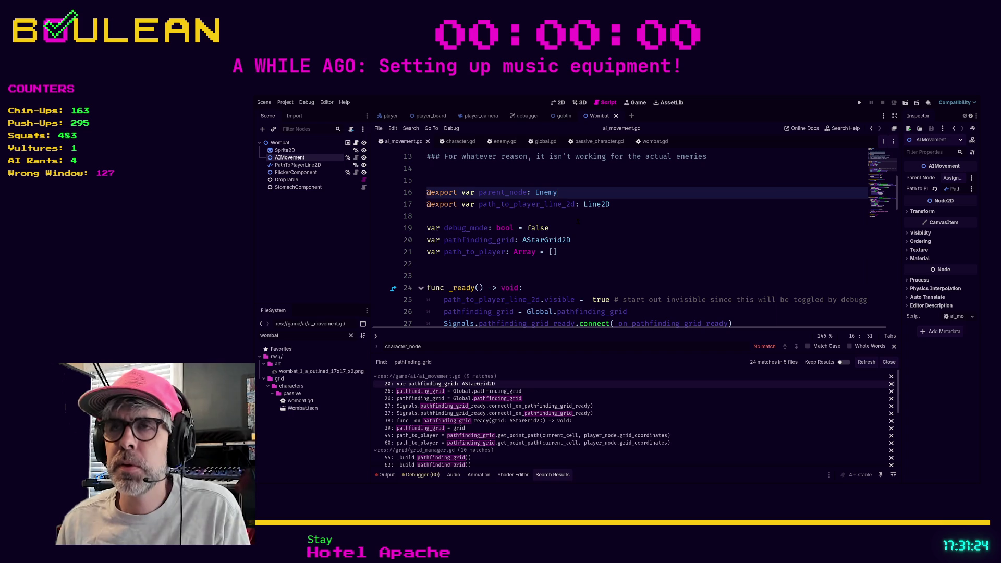
{"action": "key", "text": "BackSpace"}
{"action": "key", "text": "BackSpace"}
{"action": "key", "text": "BackSpace"}
{"action": "type", "text": "Chara"}
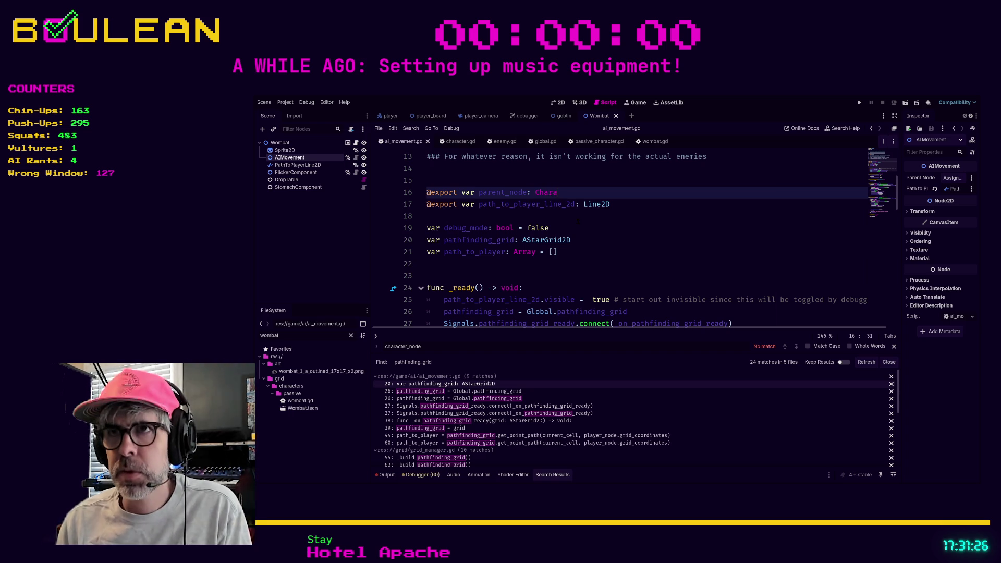
{"action": "type", "text": "cter"}
{"action": "key", "text": "Return"}
- Drag the Wombat node onto the Parent Node property of the Wombat's AIMovement
{"action": "left_click", "coordinate": [627, 202]}
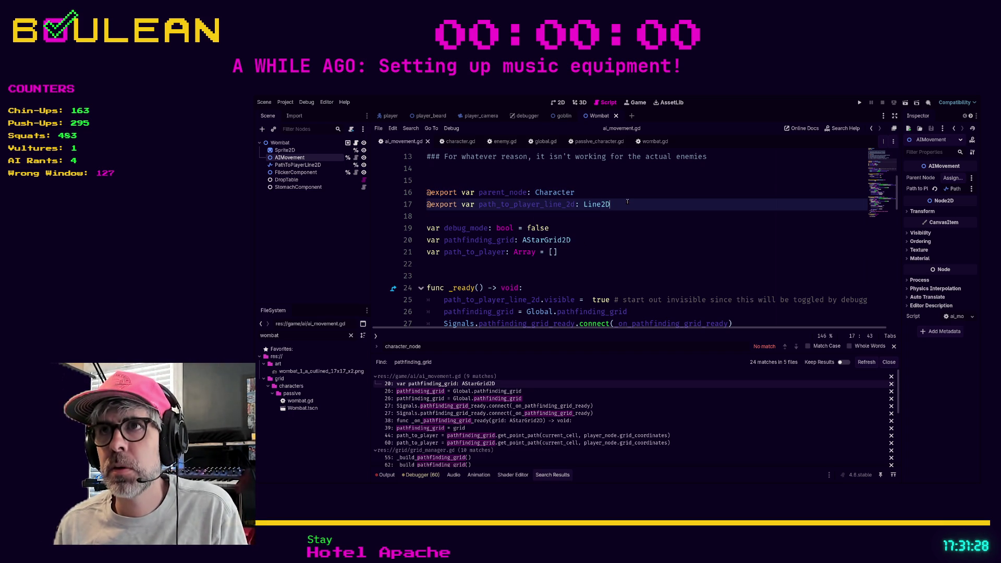
{"action": "left_click", "coordinate": [590, 240]}
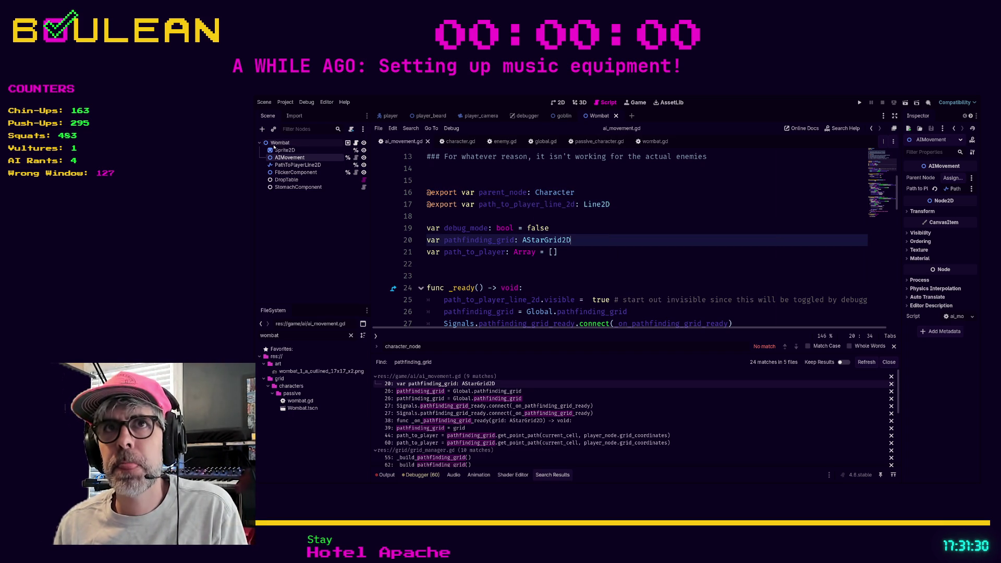
{"action": "left_click_drag", "start_coordinate": [278, 143], "coordinate": [953, 178]}
- Confirm Wombat as the AIMovement Parent Node and save the Wombat scene
{"action": "left_click", "coordinate": [772, 206]}
{"action": "key", "text": "ctrl+s"}
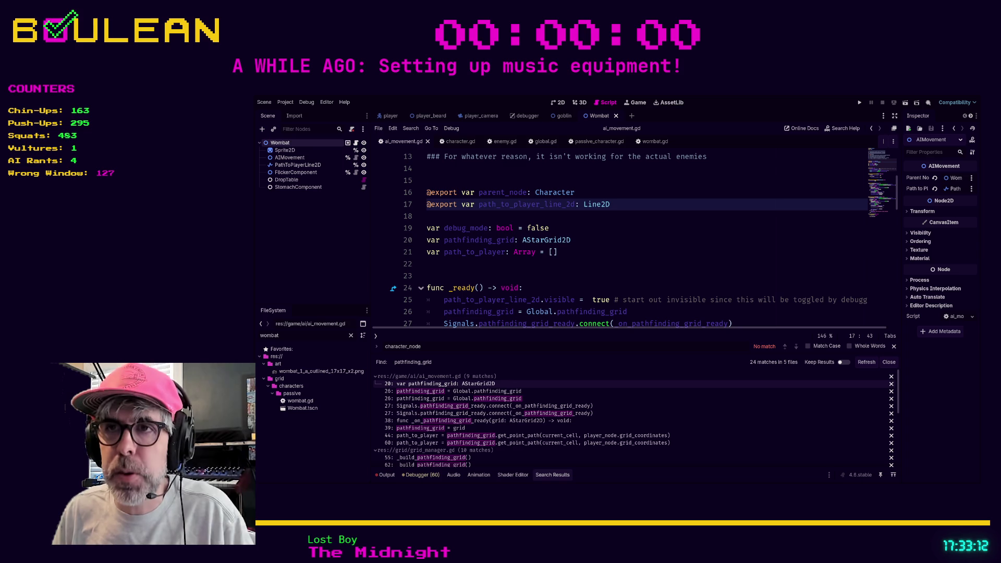
{"action": "left_click", "coordinate": [592, 288]}
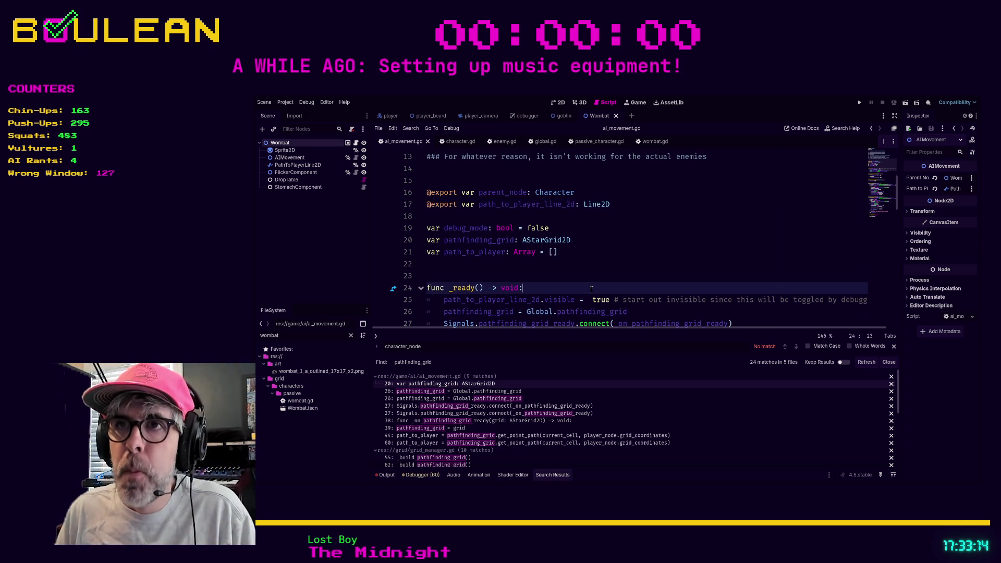
{"action": "scroll", "coordinate": [592, 288], "scroll_direction": "up", "scroll_amount": 4}
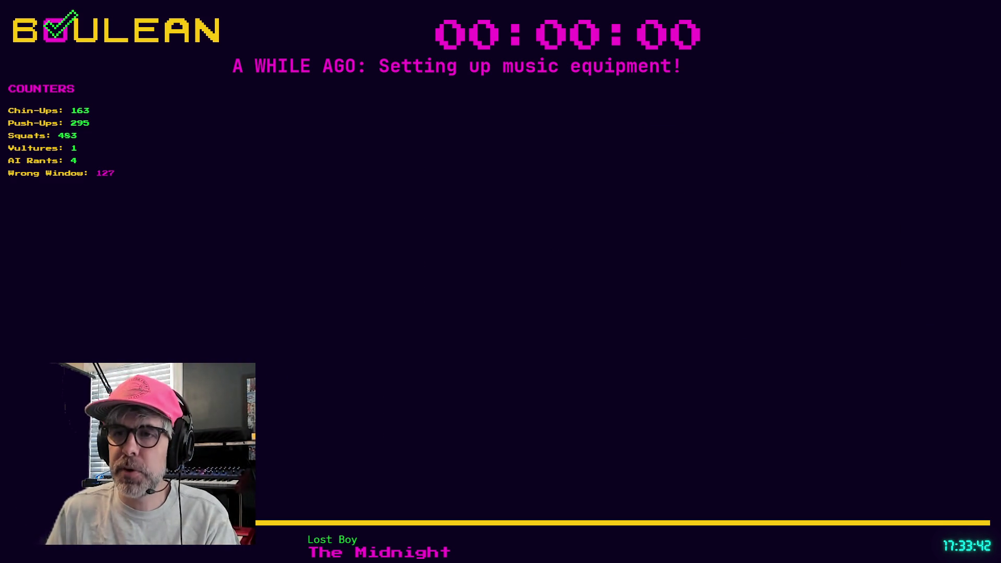
- Open a new Brave tab and type 'working' in the address bar
{"action": "key", "text": "ctrl+t"}
{"action": "type", "text": "working"}
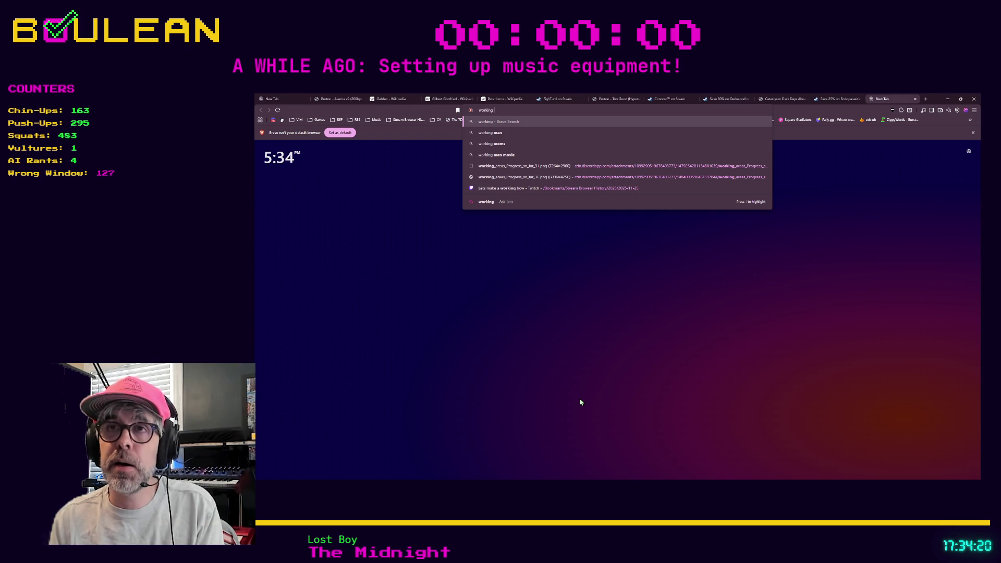
- Search Brave for 'working hard for a dollar' and glance over the results
{"action": "type", "text": "hard for a"}
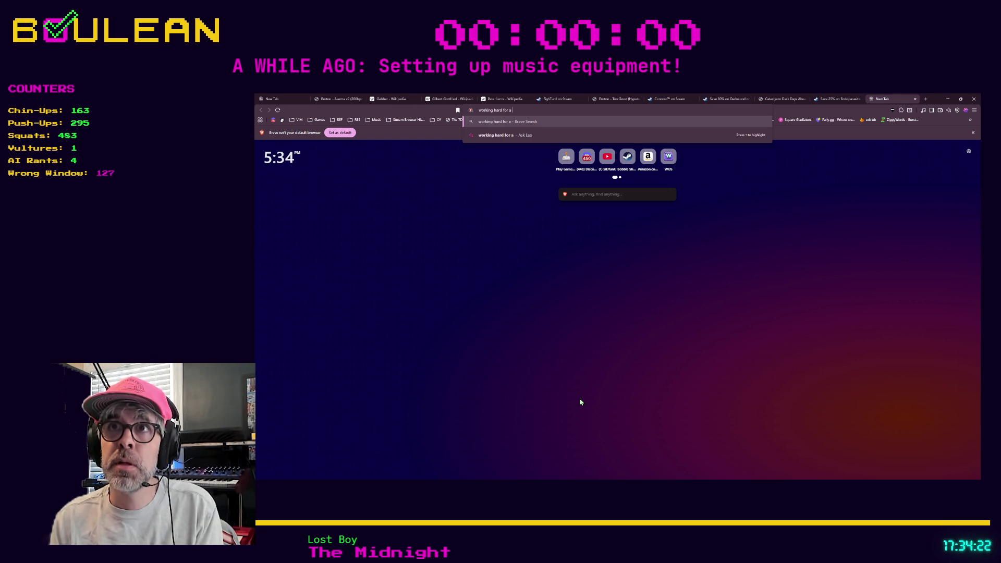
{"action": "type", "text": " dollar"}
{"action": "key", "text": "Return"}
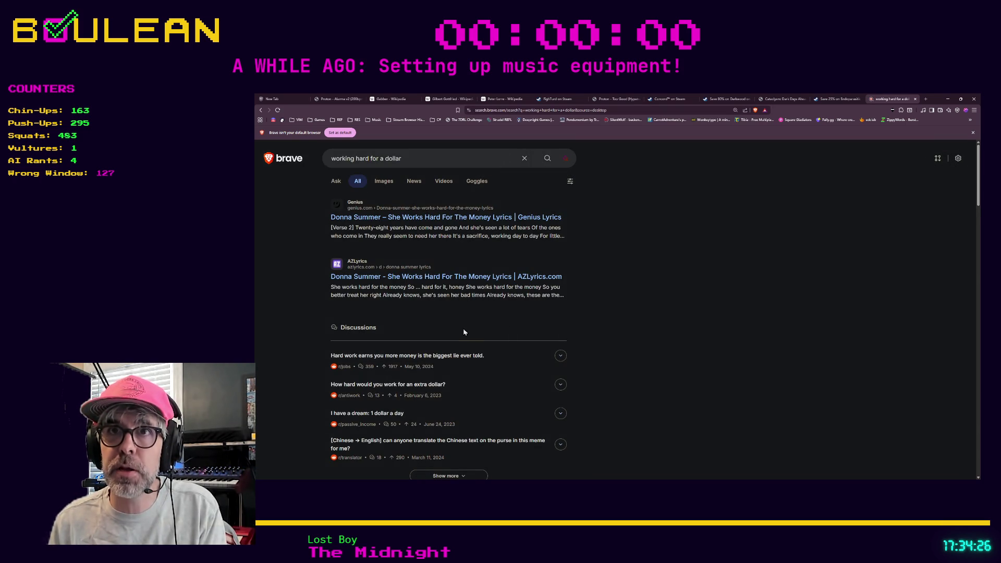
{"action": "scroll", "coordinate": [464, 332], "scroll_direction": "down", "scroll_amount": 3}
{"action": "scroll", "coordinate": [463, 331], "scroll_direction": "up", "scroll_amount": 2}
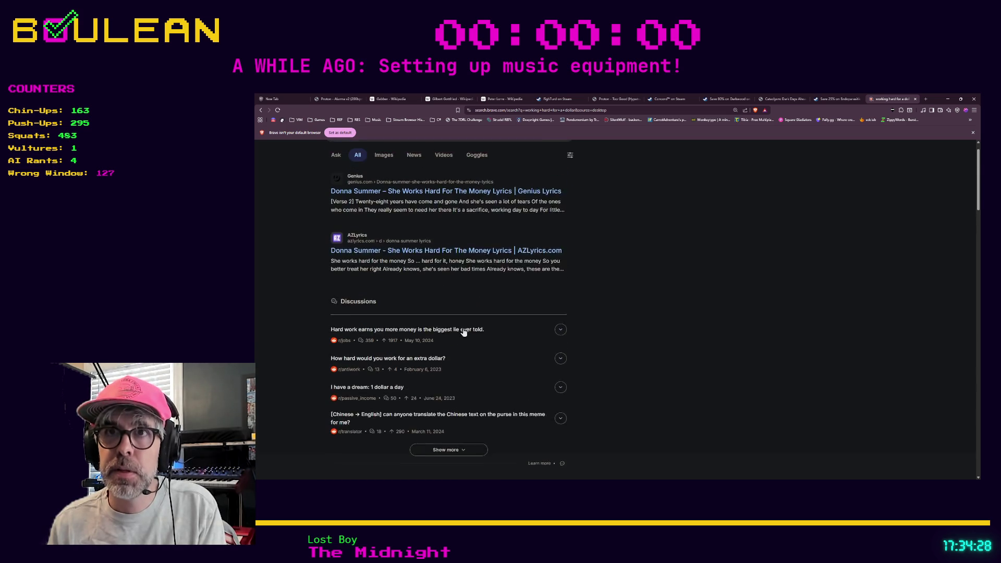
{"action": "scroll", "coordinate": [464, 332], "scroll_direction": "up", "scroll_amount": 1}
- Refine the query to 'working hard for a dollar jason aldean' and scroll the results
{"action": "left_click", "coordinate": [418, 164]}
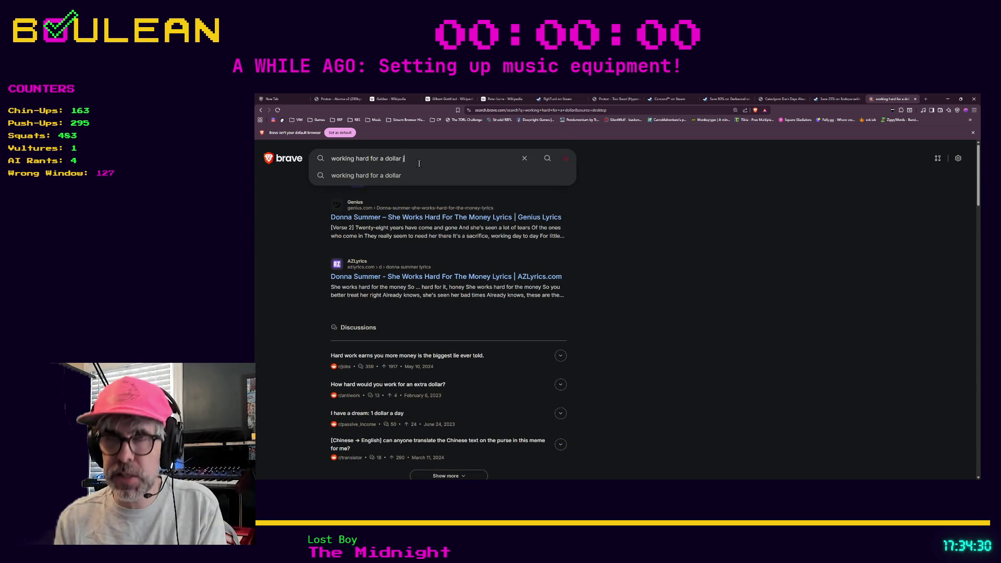
{"action": "type", "text": "ason aldean"}
{"action": "key", "text": "Return"}
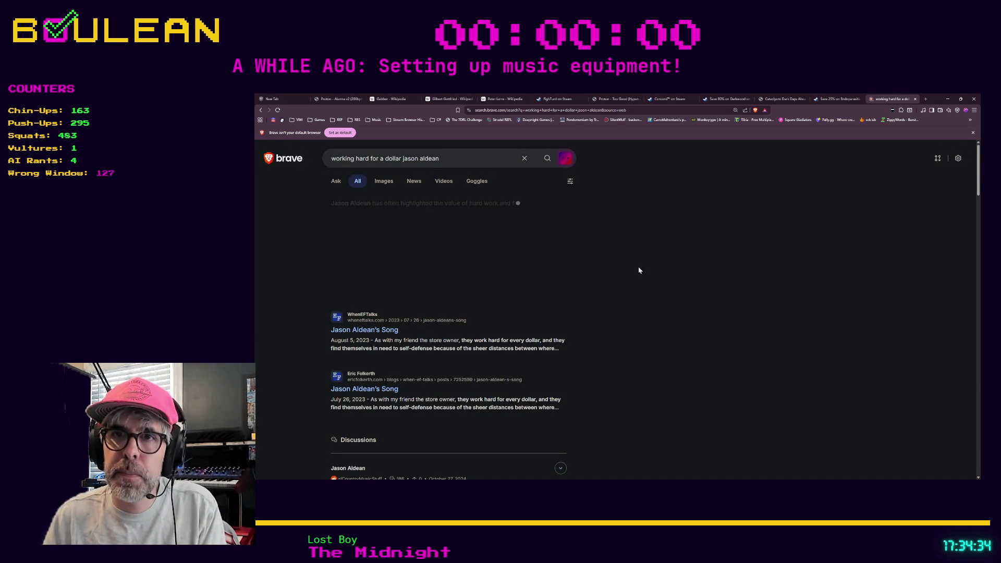
{"action": "scroll", "coordinate": [640, 271], "scroll_direction": "down", "scroll_amount": 1}
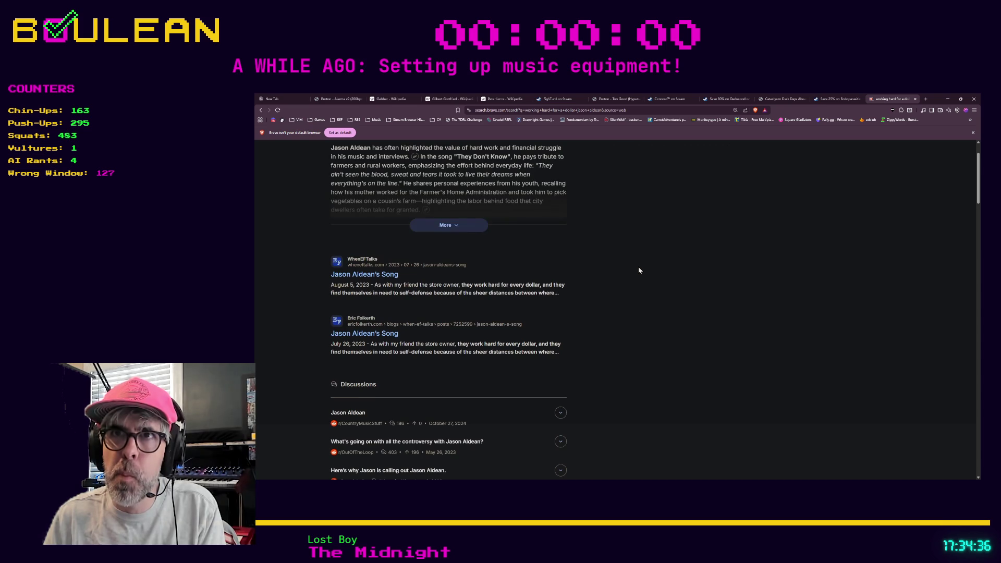
{"action": "scroll", "coordinate": [640, 270], "scroll_direction": "down", "scroll_amount": 1}
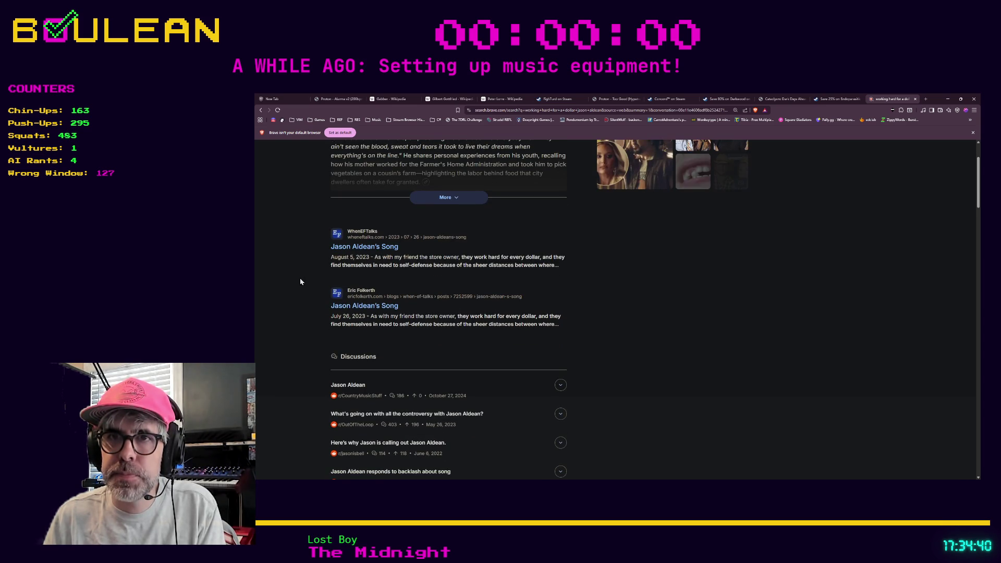
- Scroll the Jason Aldean results, then minimize the Brave window
{"action": "scroll", "coordinate": [300, 279], "scroll_direction": "down", "scroll_amount": 1}
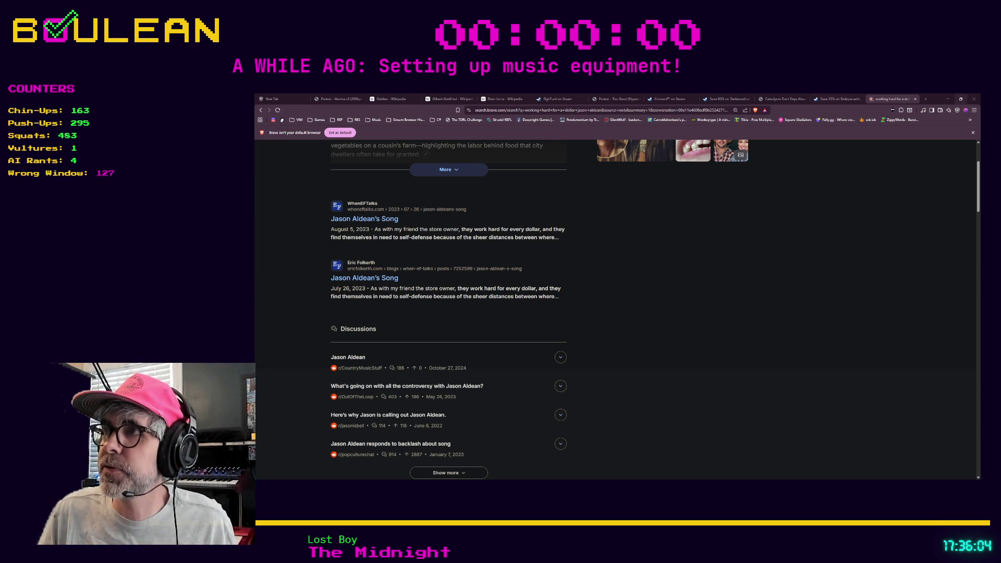
{"action": "left_click", "coordinate": [948, 98]}
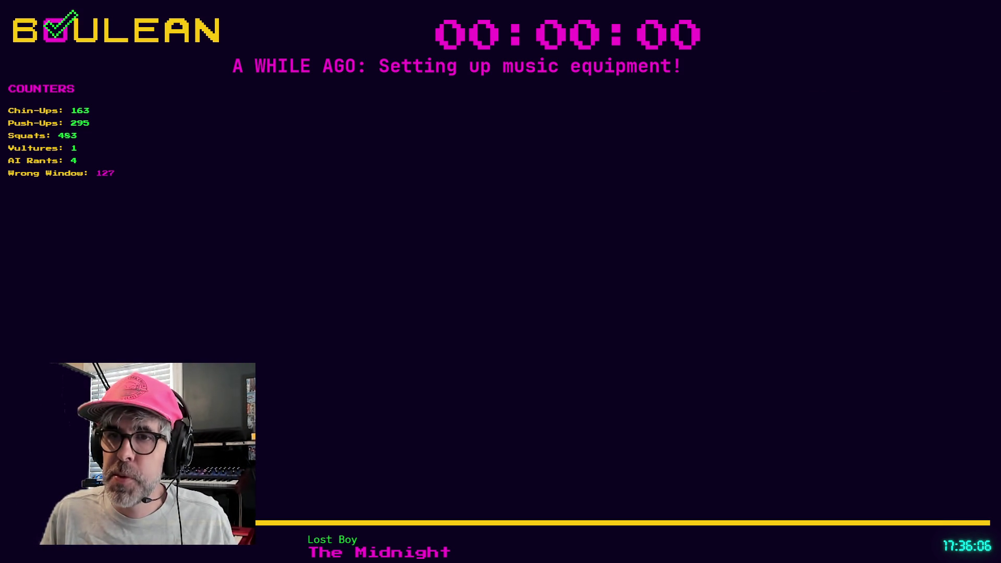
- Restore the Godot editor from the taskbar, with ai_movement.gd showing its TODO notes
{"action": "left_click", "coordinate": [649, 301]}
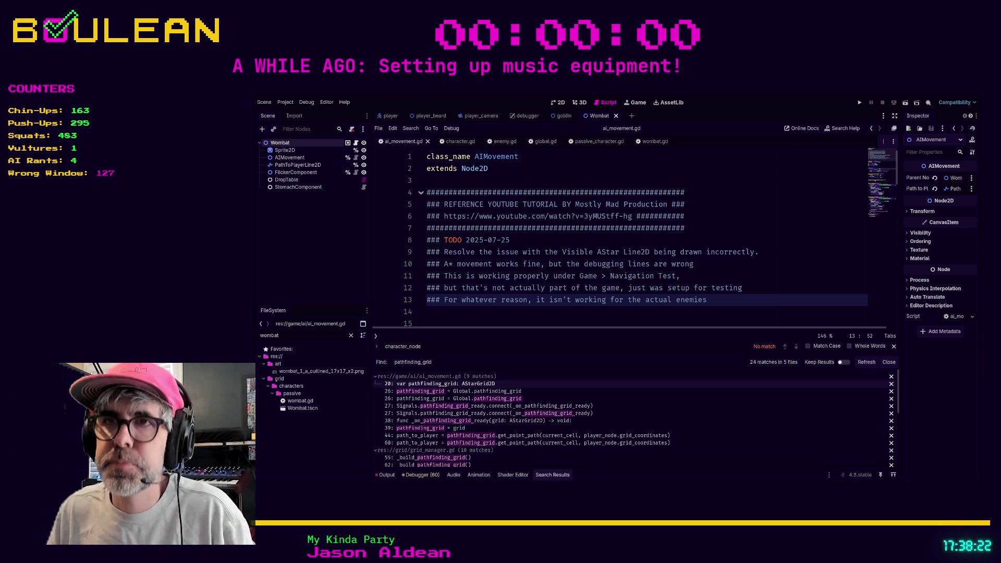
- Review ai_movement.gd's TODO notes, export variables and _ready function
{"action": "left_click", "coordinate": [455, 324]}
{"action": "scroll", "coordinate": [454, 312], "scroll_direction": "down", "scroll_amount": 2}
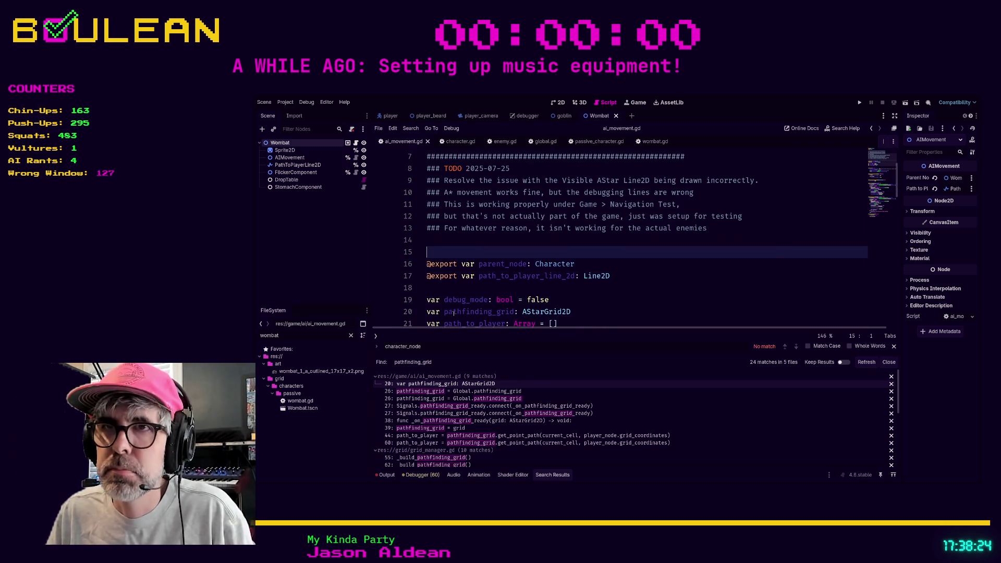
{"action": "left_click", "coordinate": [460, 291]}
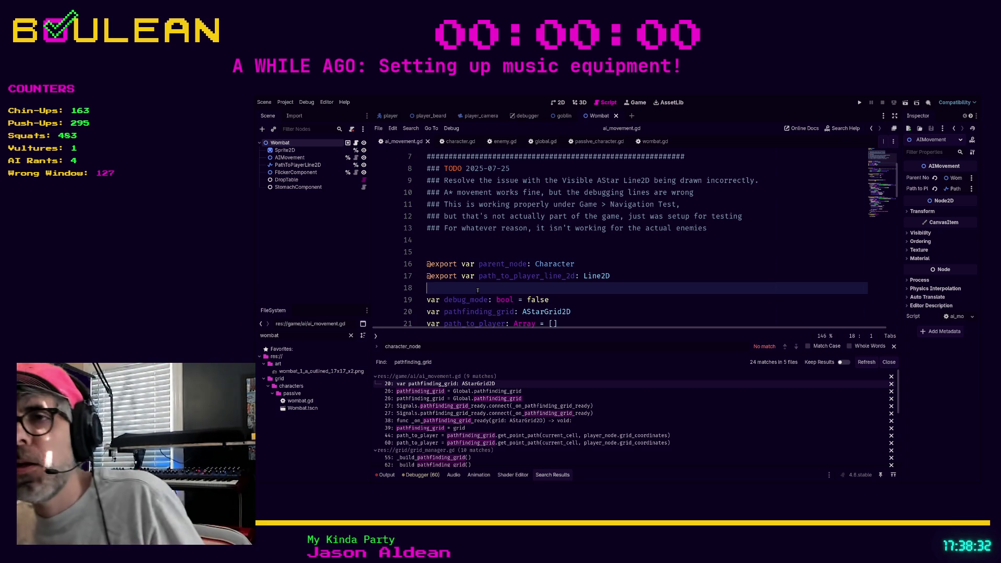
{"action": "left_click", "coordinate": [475, 255]}
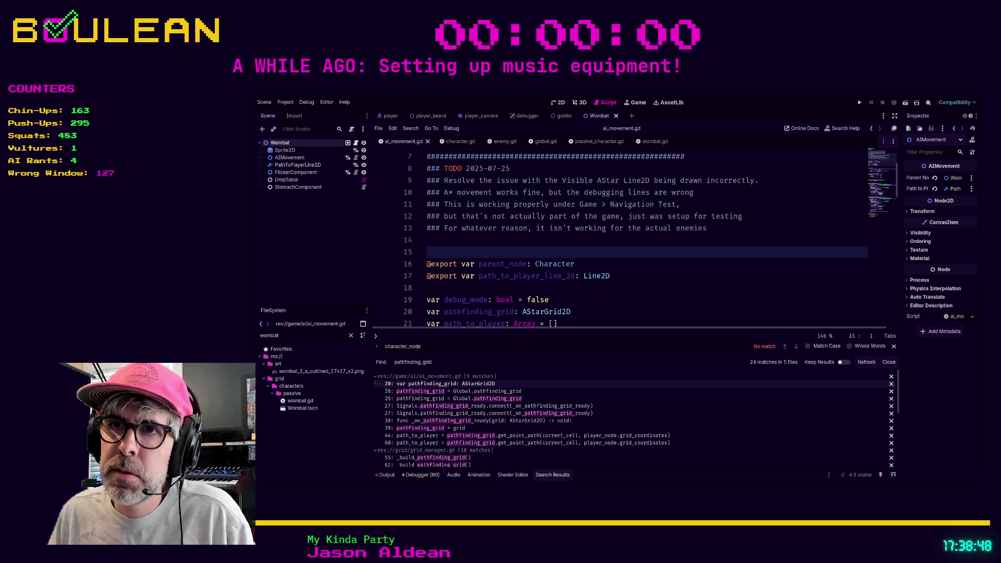
{"action": "scroll", "coordinate": [525, 253], "scroll_direction": "down", "scroll_amount": 3}
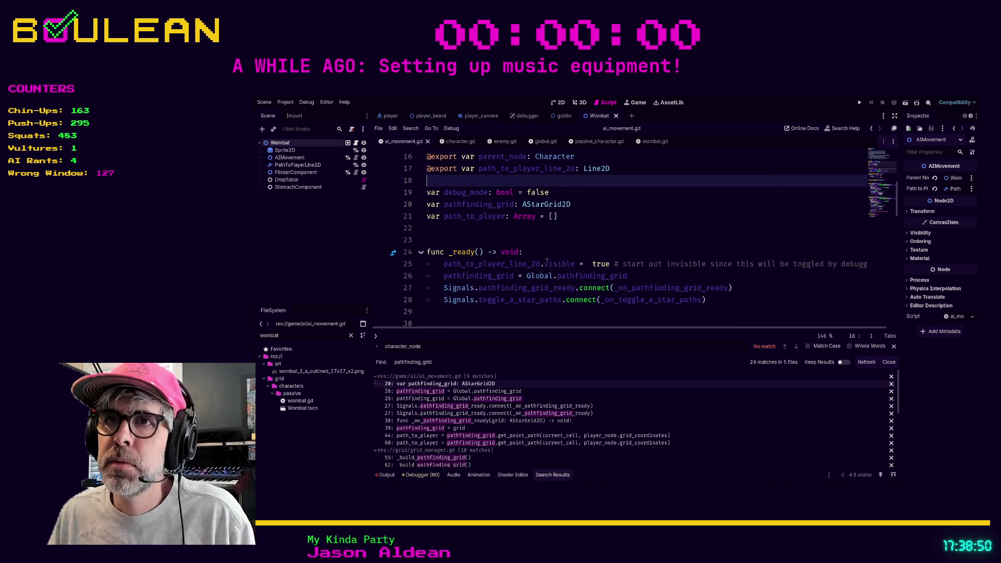
{"action": "left_click", "coordinate": [526, 253]}
{"action": "scroll", "coordinate": [526, 252], "scroll_direction": "down", "scroll_amount": 1}
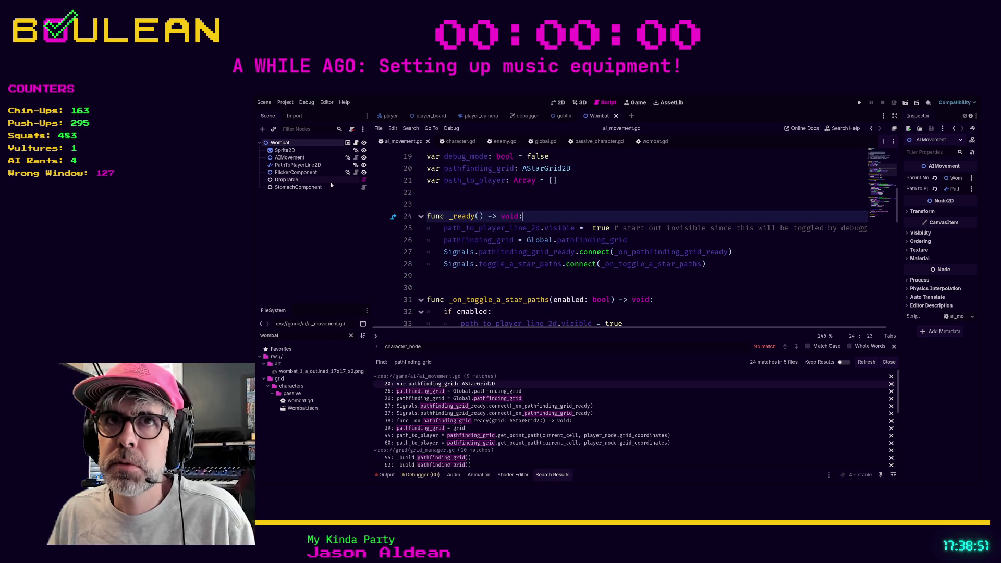
- Show the Wombat node's Character properties in the Inspector, then run the game with F5
{"action": "left_click", "coordinate": [292, 151]}
{"action": "left_click", "coordinate": [280, 143]}
{"action": "left_click", "coordinate": [594, 203]}
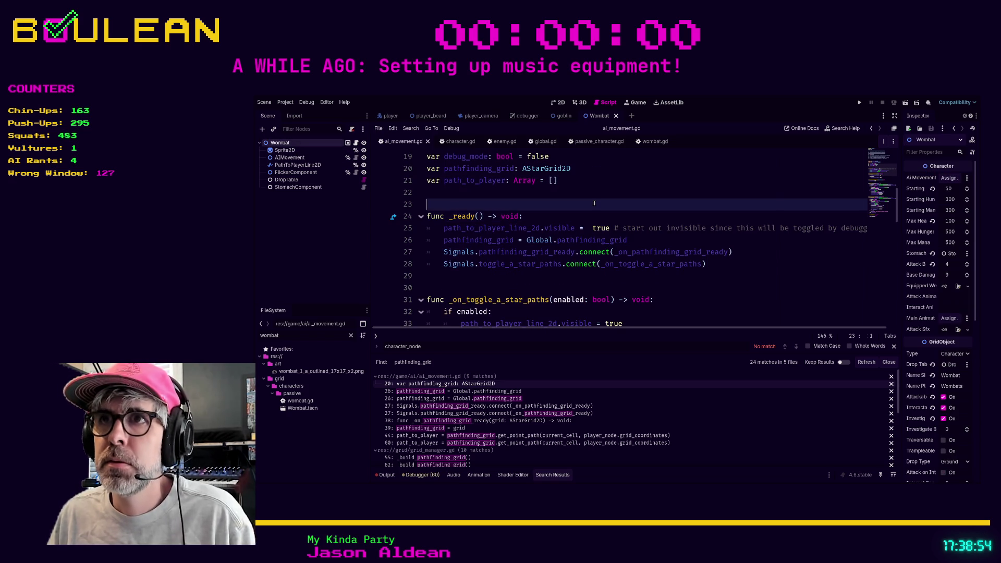
{"action": "key", "text": "F5"}
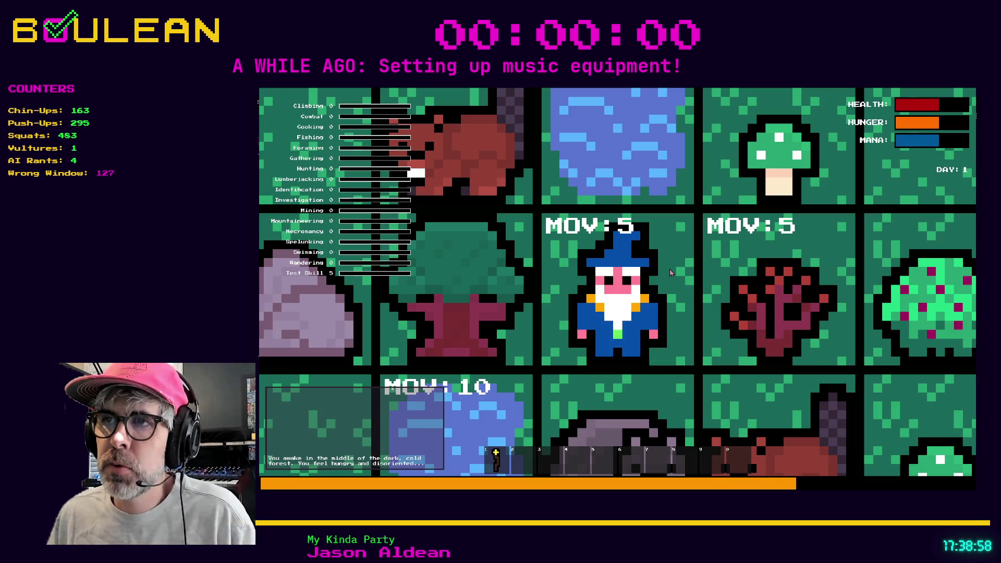
- Walk the wizard right, collecting a stick, mushrooms and grass from the Sapling and Grass Tuft
{"action": "key", "text": "e"}
{"action": "key", "text": "Right"}
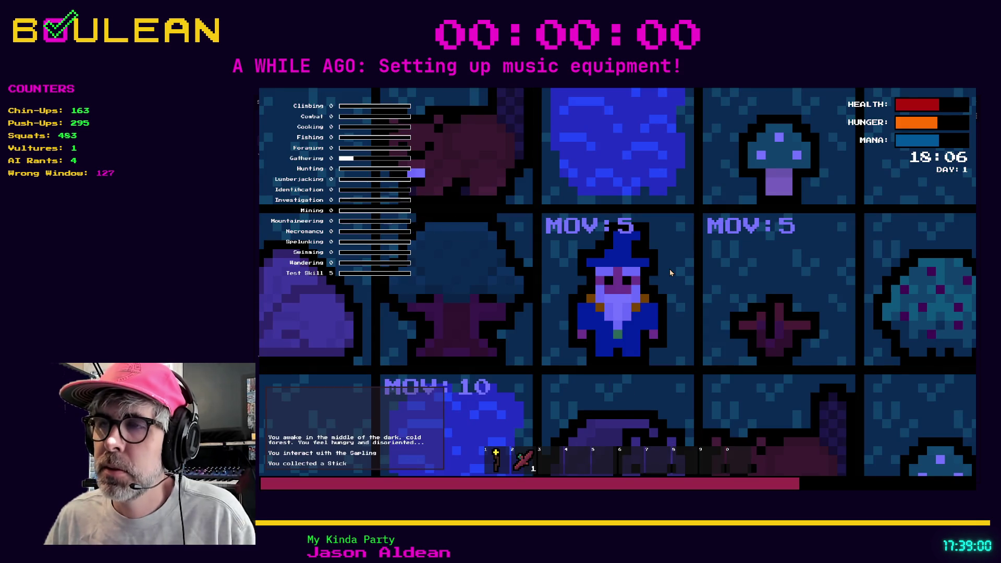
{"action": "scroll", "coordinate": [670, 269], "scroll_direction": "down", "scroll_amount": 5}
{"action": "key", "text": "e"}
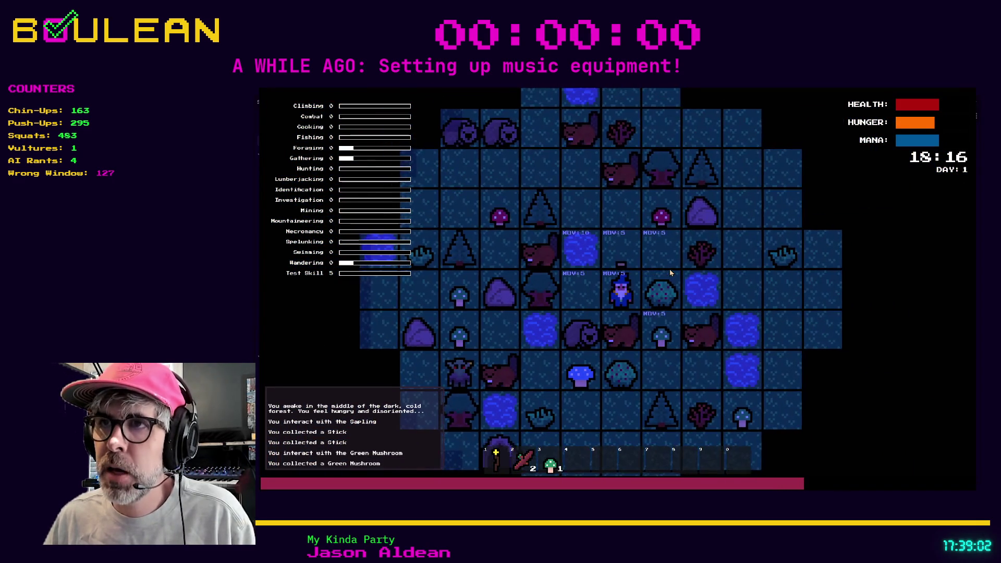
{"action": "left_click", "coordinate": [670, 270]}
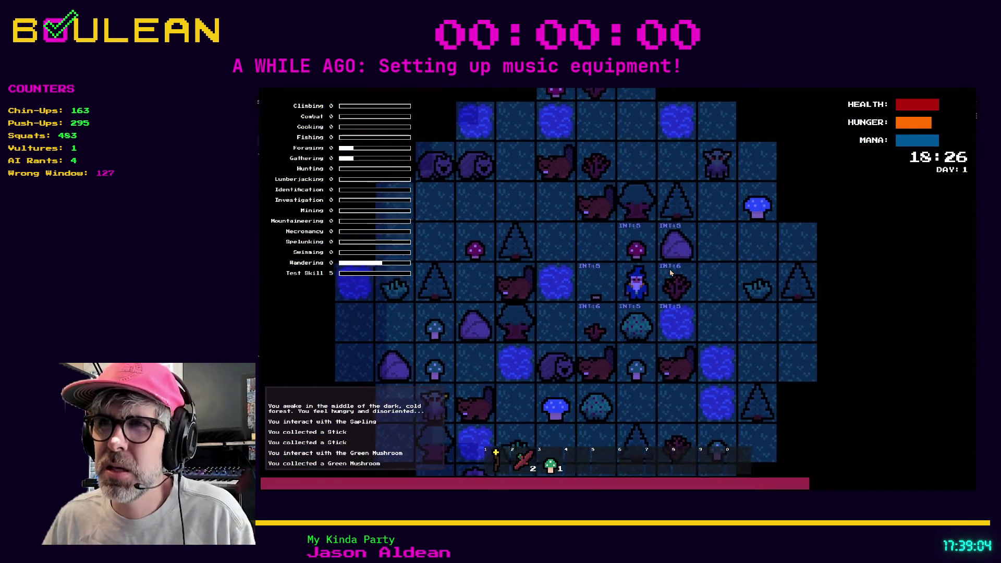
{"action": "key", "text": "e"}
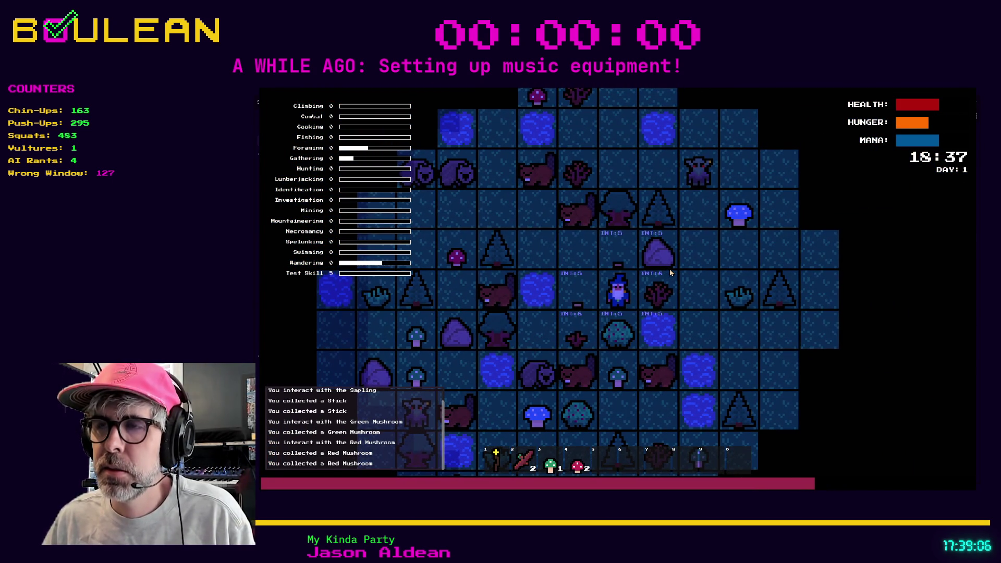
{"action": "key", "text": "e"}
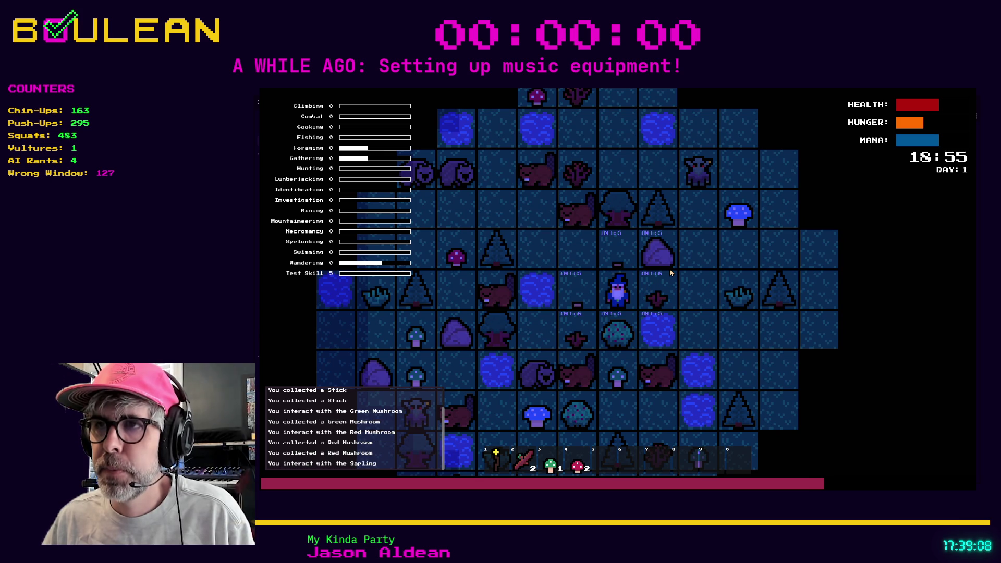
{"action": "key", "text": "d"}
{"action": "key", "text": "d"}
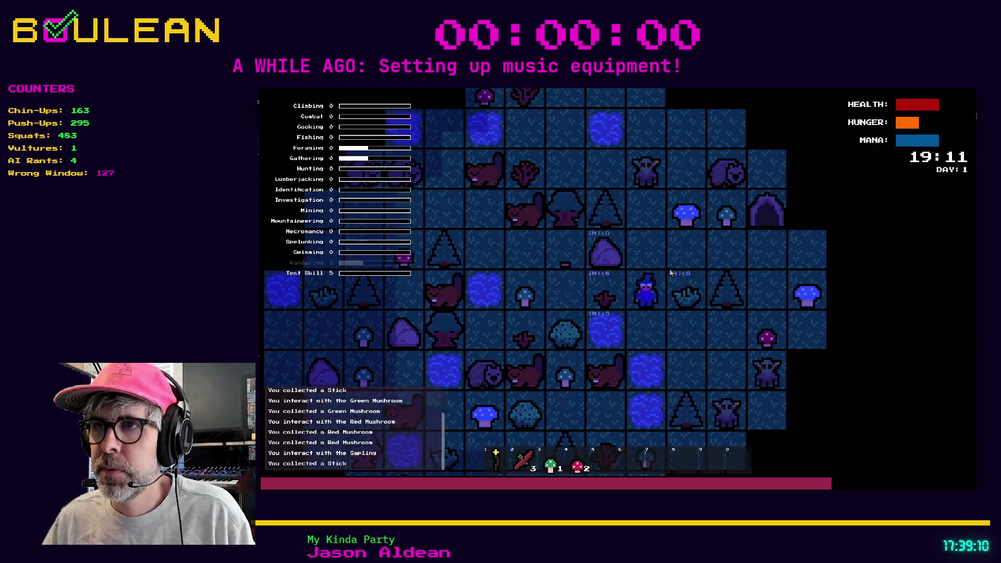
{"action": "key", "text": "e"}
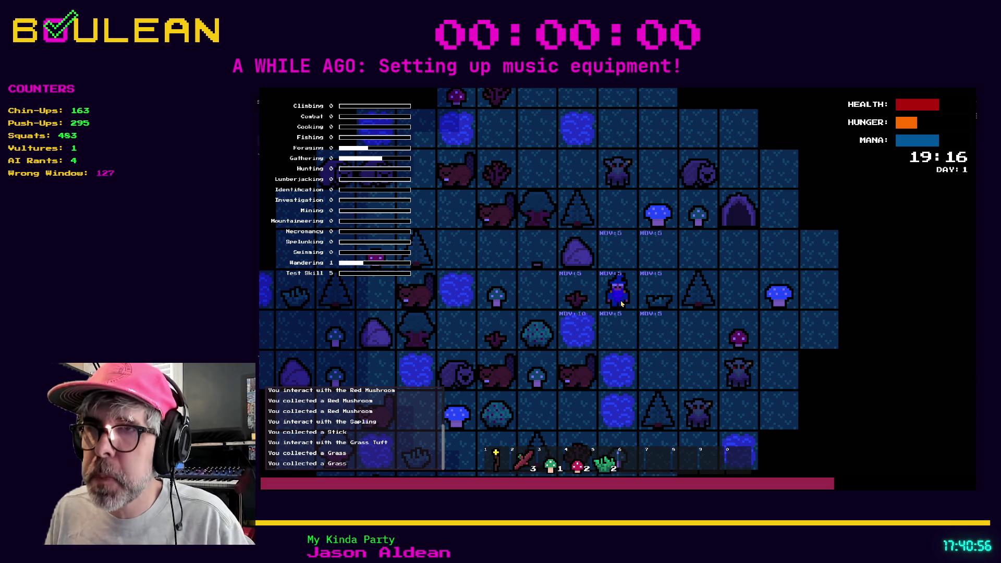
- Stop the game and scroll through ai_movement.gd's pathfinding and _move_ai code
{"action": "key", "text": "F8"}
{"action": "left_click", "coordinate": [576, 323]}
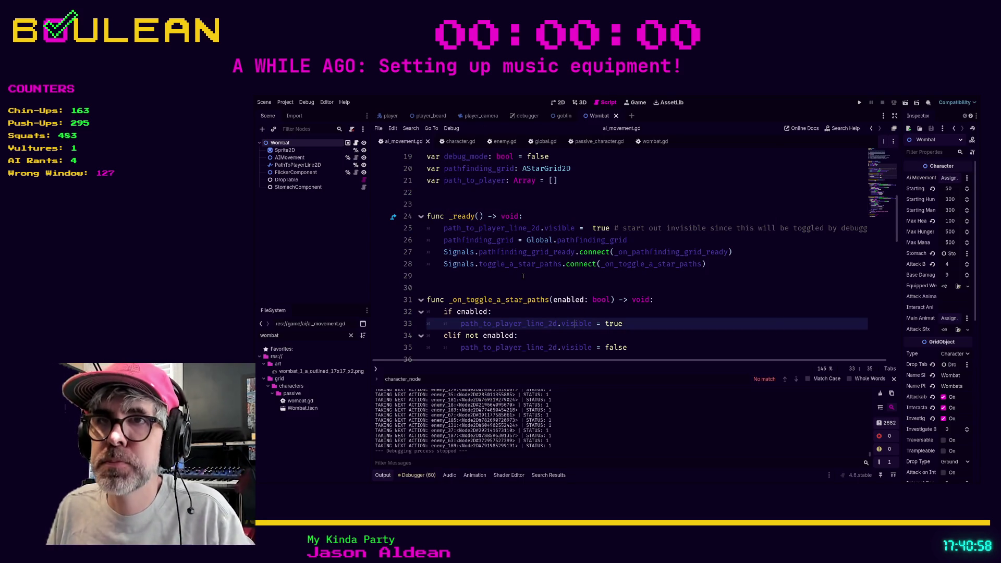
{"action": "scroll", "coordinate": [524, 275], "scroll_direction": "down", "scroll_amount": 3}
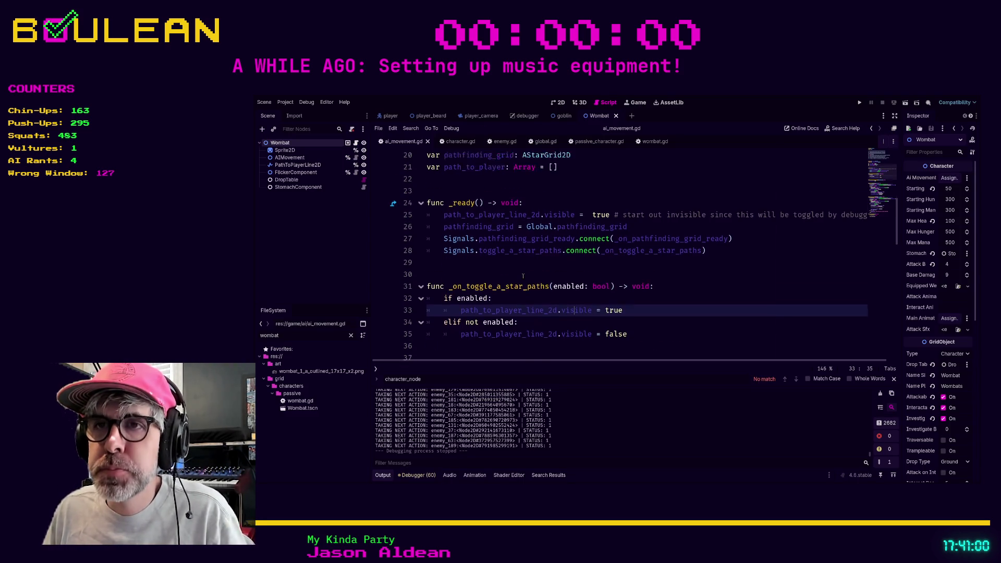
{"action": "scroll", "coordinate": [523, 276], "scroll_direction": "down", "scroll_amount": 1}
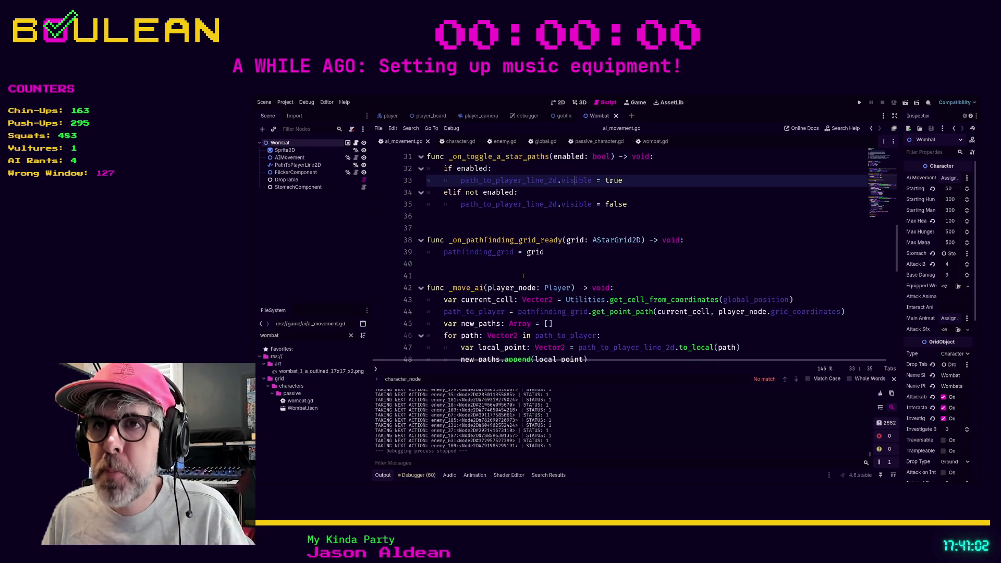
{"action": "scroll", "coordinate": [524, 276], "scroll_direction": "down", "scroll_amount": 2}
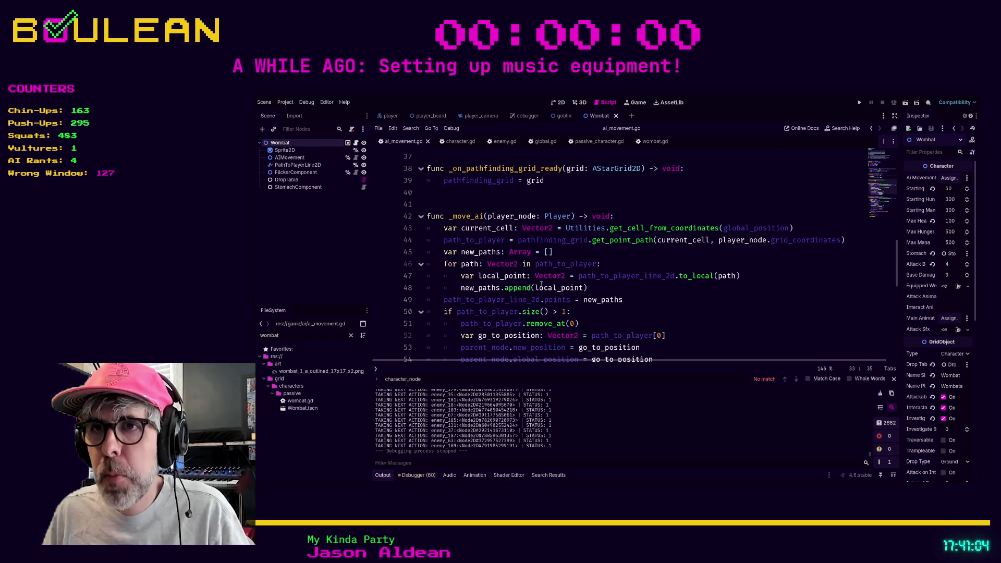
{"action": "scroll", "coordinate": [542, 283], "scroll_direction": "down", "scroll_amount": 2}
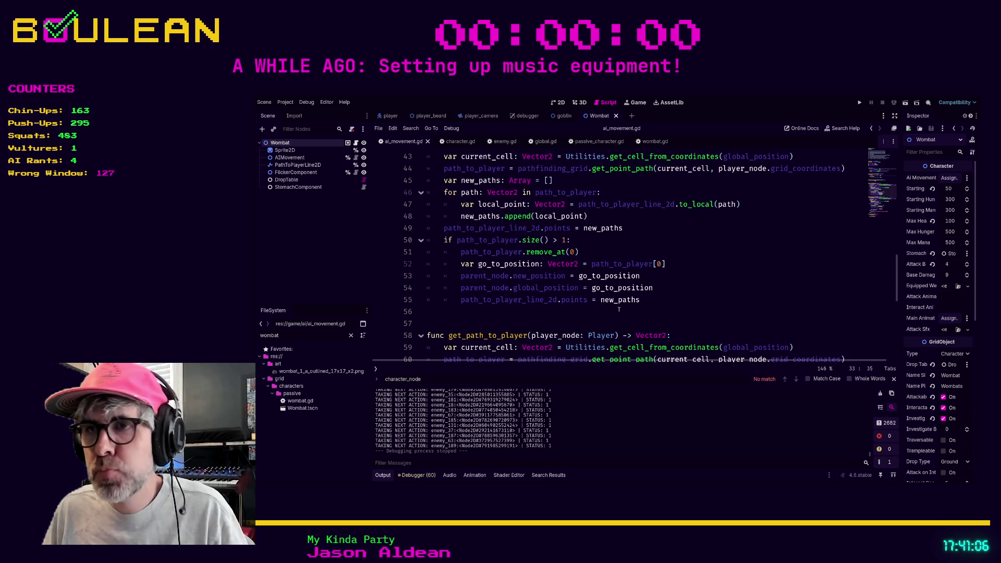
{"action": "scroll", "coordinate": [619, 310], "scroll_direction": "down", "scroll_amount": 4}
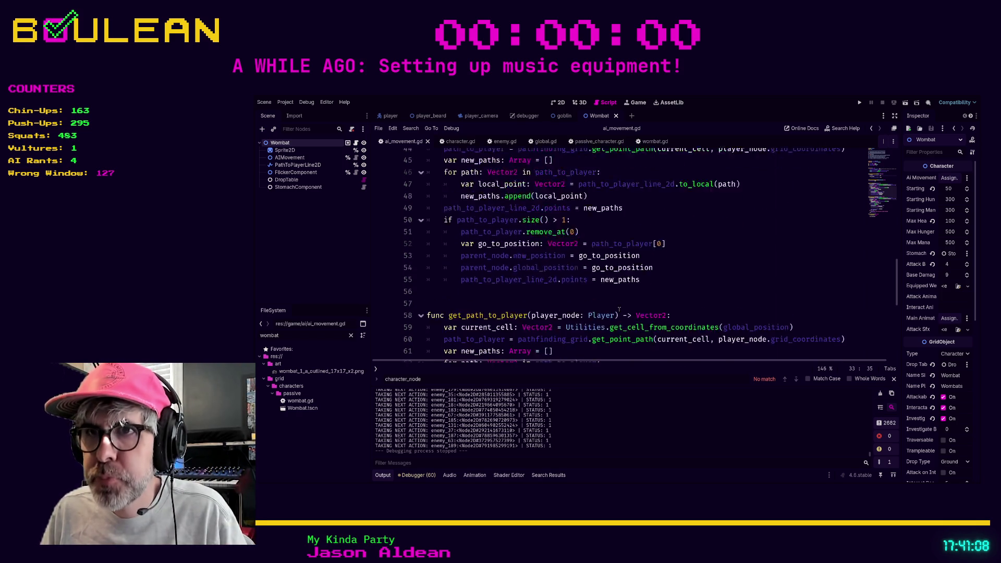
{"action": "scroll", "coordinate": [619, 310], "scroll_direction": "down", "scroll_amount": 4}
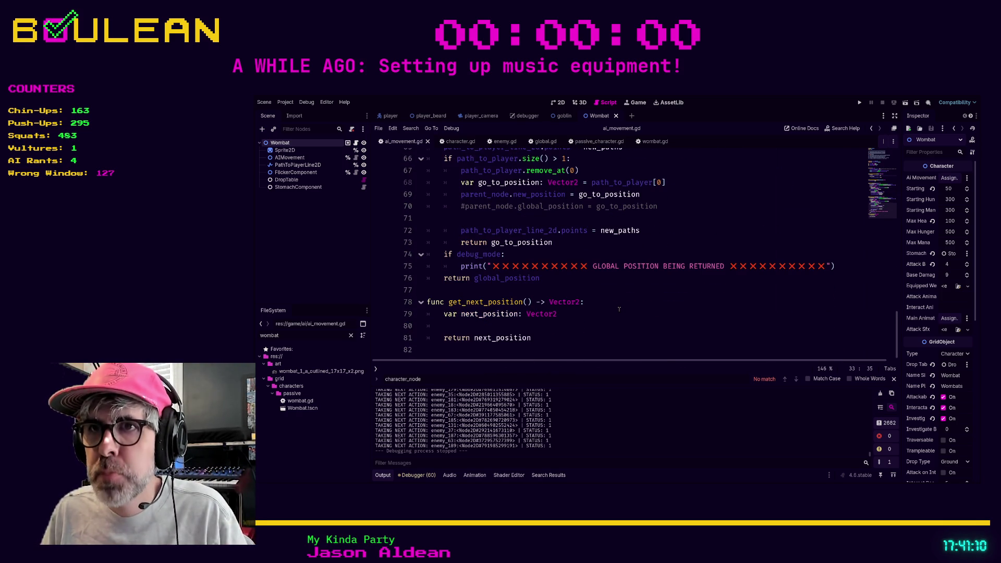
{"action": "scroll", "coordinate": [619, 310], "scroll_direction": "up", "scroll_amount": 9}
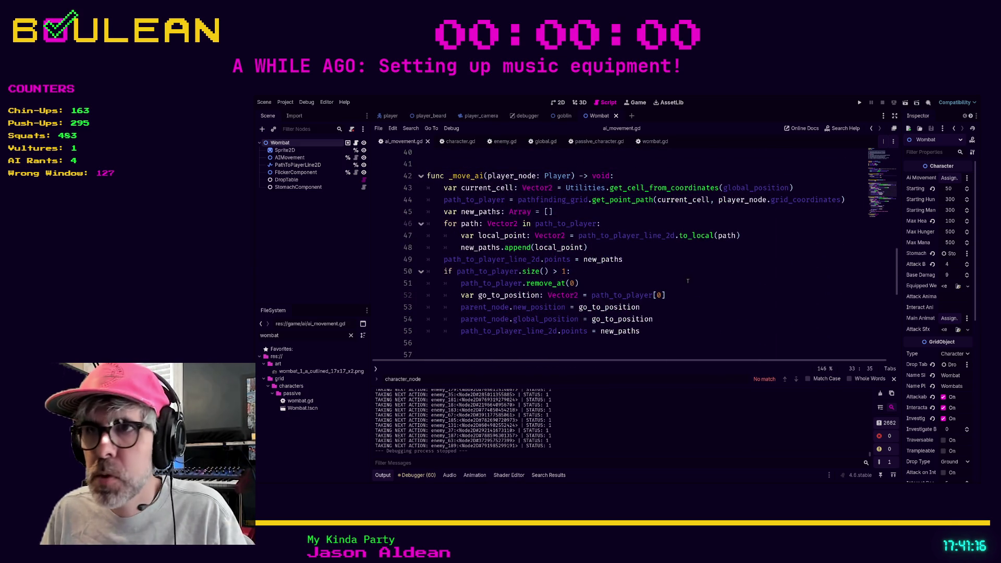
{"action": "scroll", "coordinate": [665, 284], "scroll_direction": "up", "scroll_amount": 5}
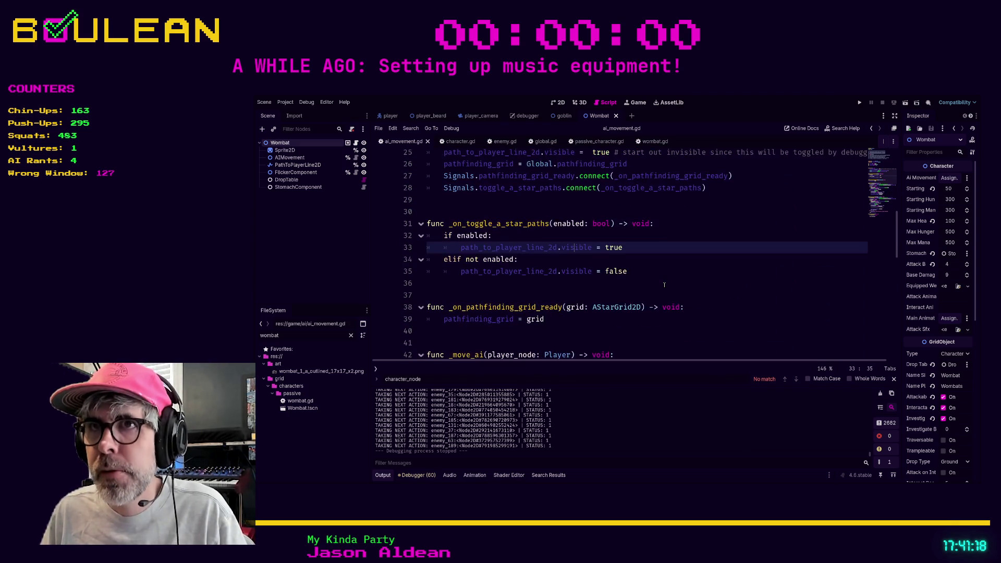
{"action": "scroll", "coordinate": [665, 285], "scroll_direction": "up", "scroll_amount": 4}
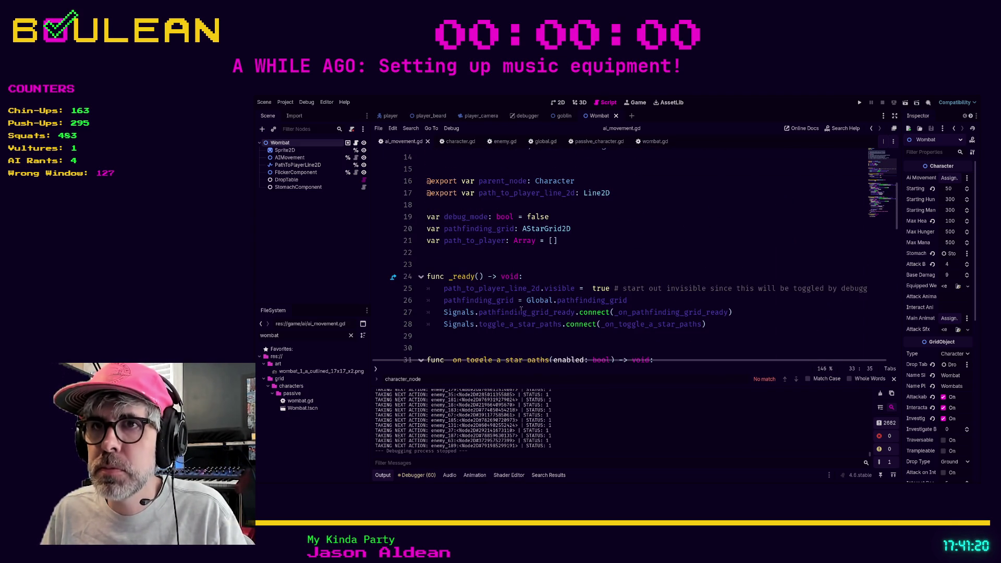
- Place the caret on empty line 29 in _ready and select the Wombat node
{"action": "left_click", "coordinate": [549, 336]}
{"action": "scroll", "coordinate": [549, 301], "scroll_direction": "down", "scroll_amount": 2}
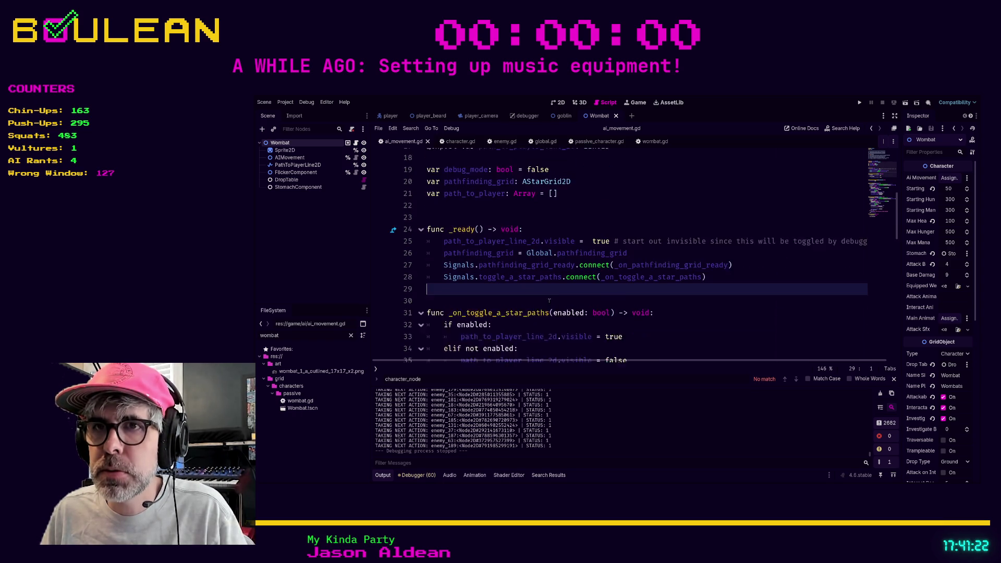
{"action": "scroll", "coordinate": [549, 301], "scroll_direction": "down", "scroll_amount": 2}
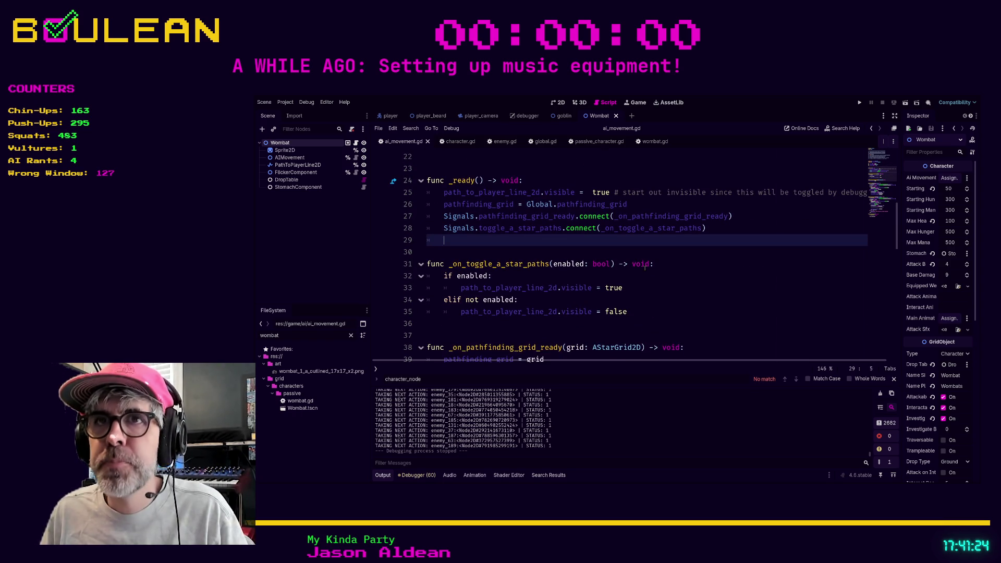
{"action": "left_click", "coordinate": [280, 142]}
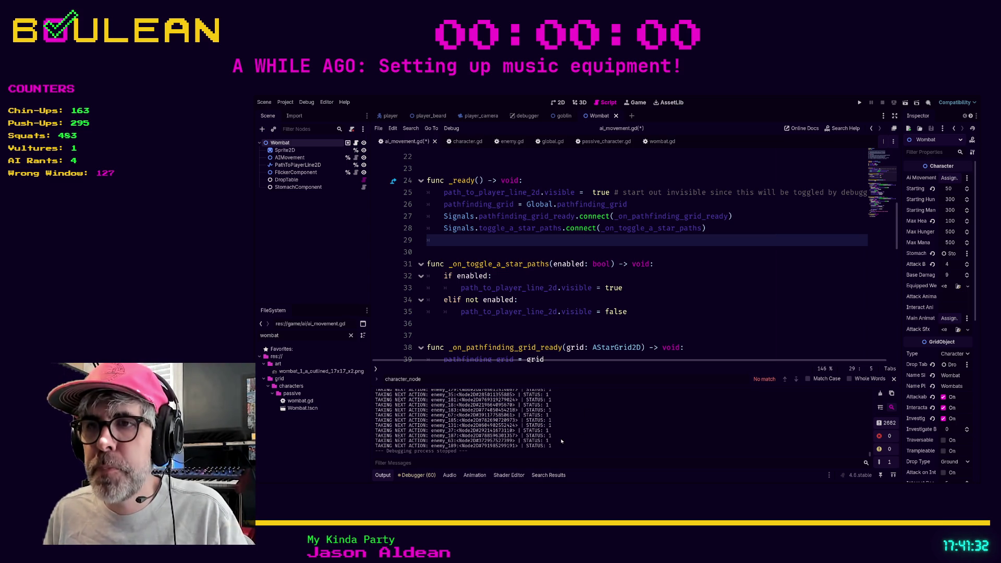
- Add a Timer under Wombat with a 5-second Wait Time and Autostart enabled
{"action": "key", "text": "ctrl+a"}
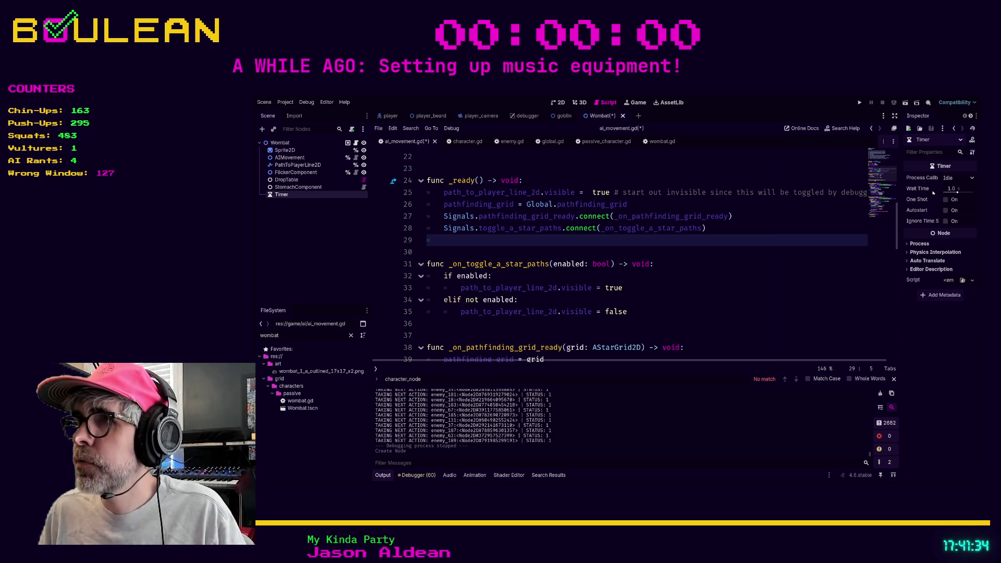
{"action": "left_click", "coordinate": [952, 188]}
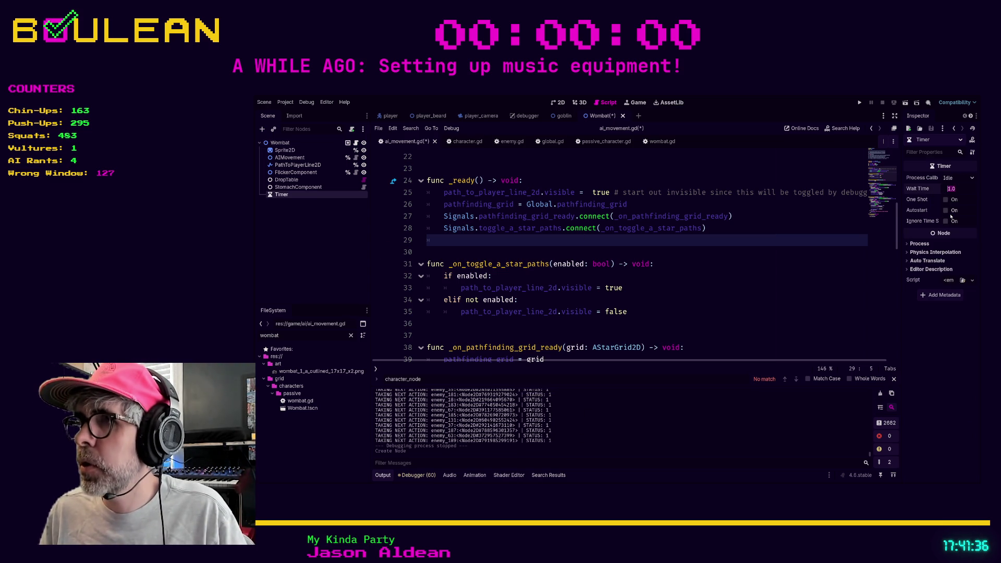
{"action": "left_click", "coordinate": [946, 211]}
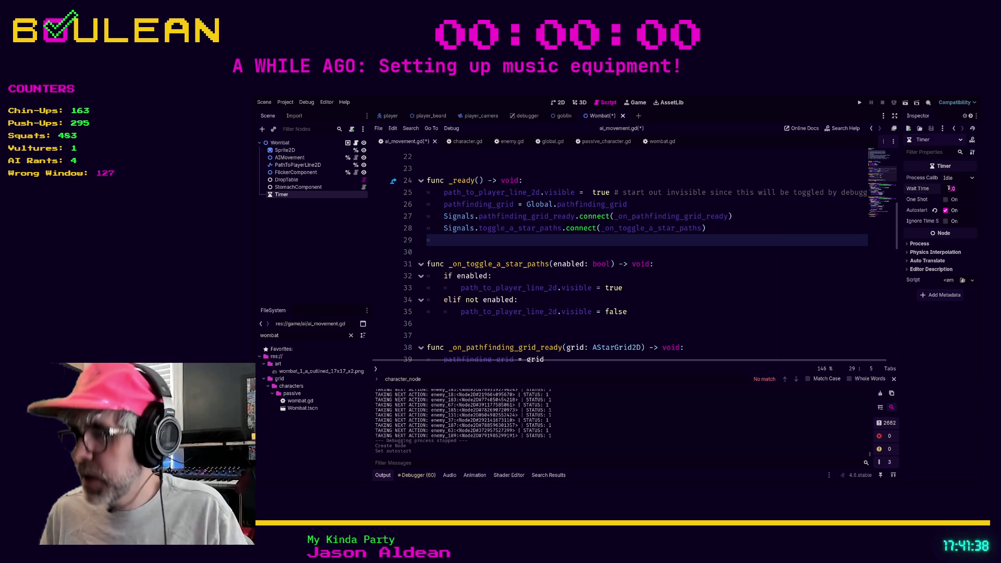
{"action": "type", "text": "5"}
{"action": "key", "text": "Return"}
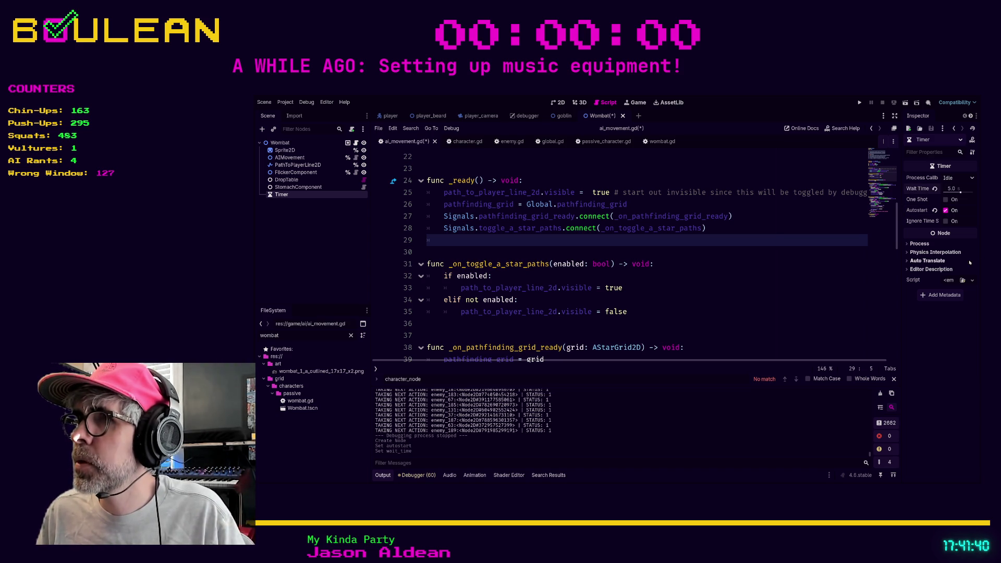
- Connect the Timer's timeout() signal to a new _on_timer_timeout handler in wombat.gd
{"action": "left_click", "coordinate": [298, 188]}
{"action": "left_click", "coordinate": [297, 195]}
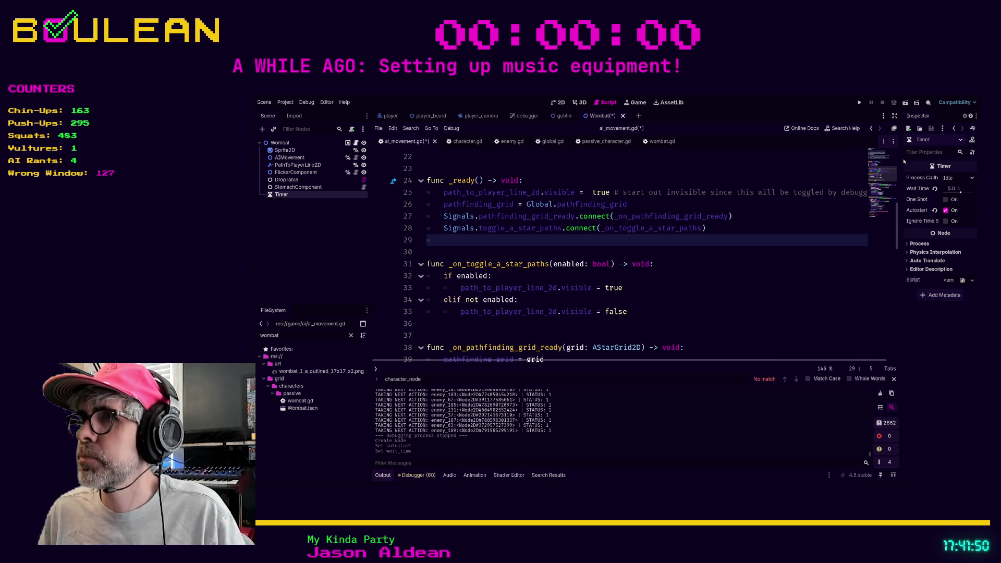
{"action": "left_click_drag", "start_coordinate": [904, 161], "coordinate": [866, 162]}
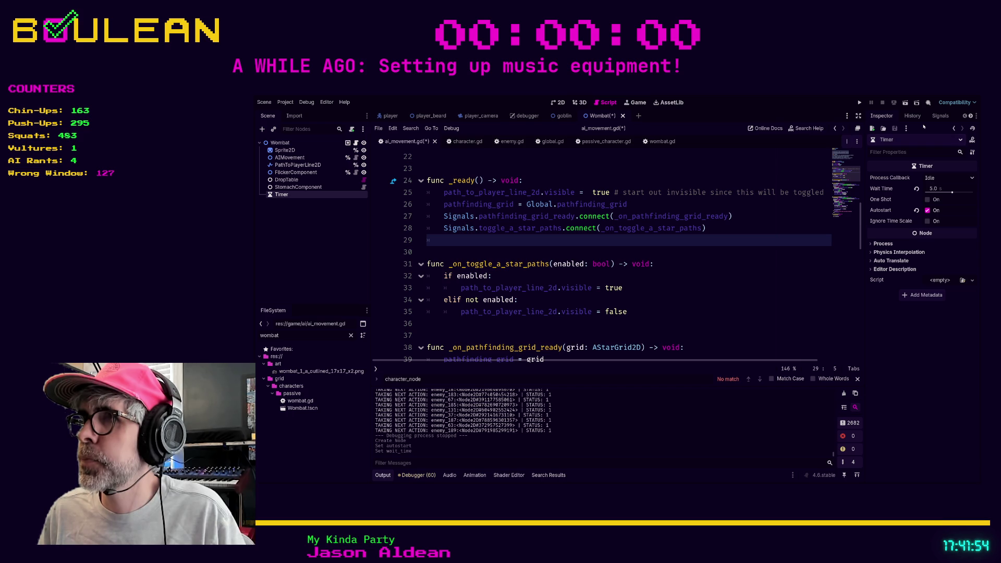
{"action": "left_click", "coordinate": [941, 115]}
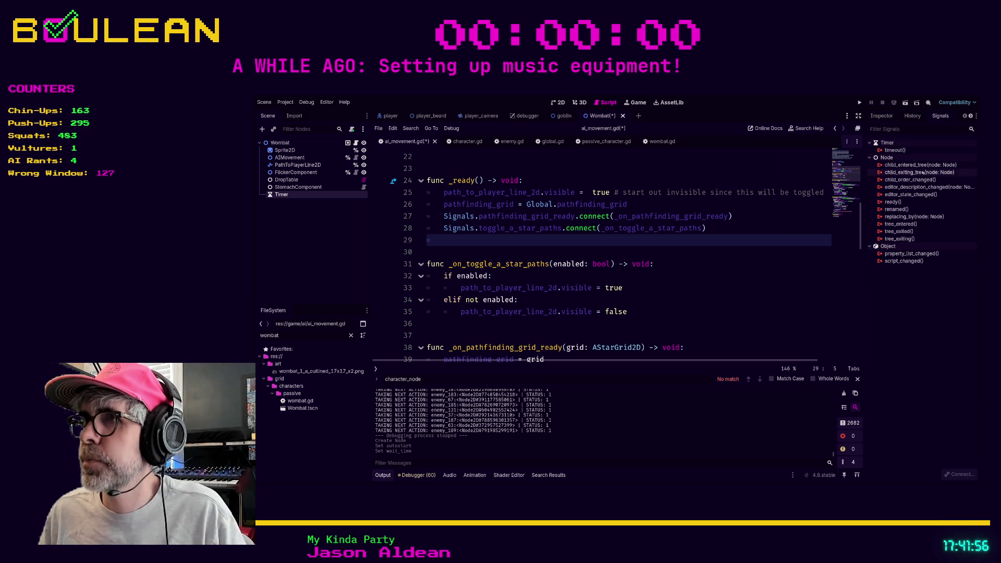
{"action": "left_click", "coordinate": [904, 151]}
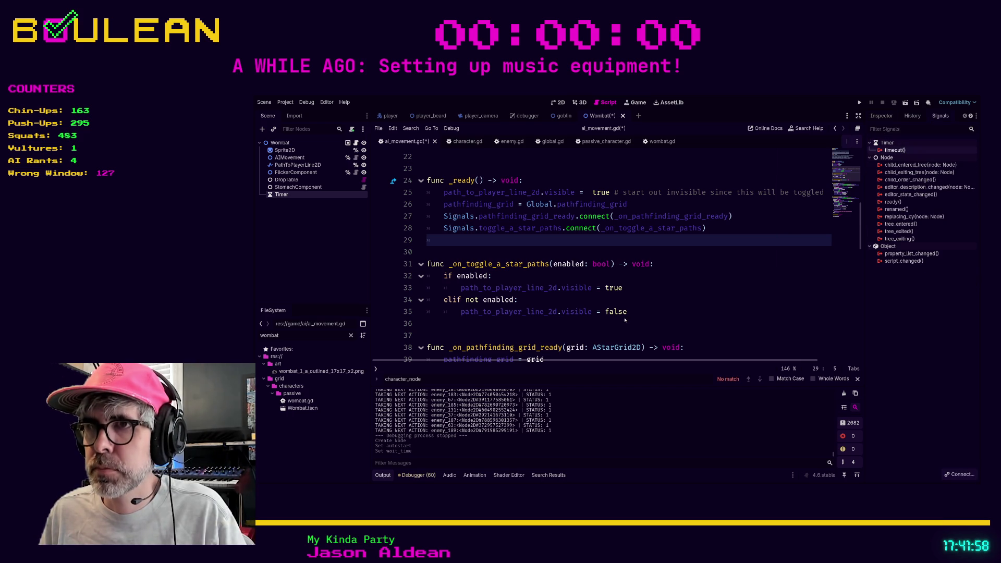
{"action": "left_click", "coordinate": [590, 377]}
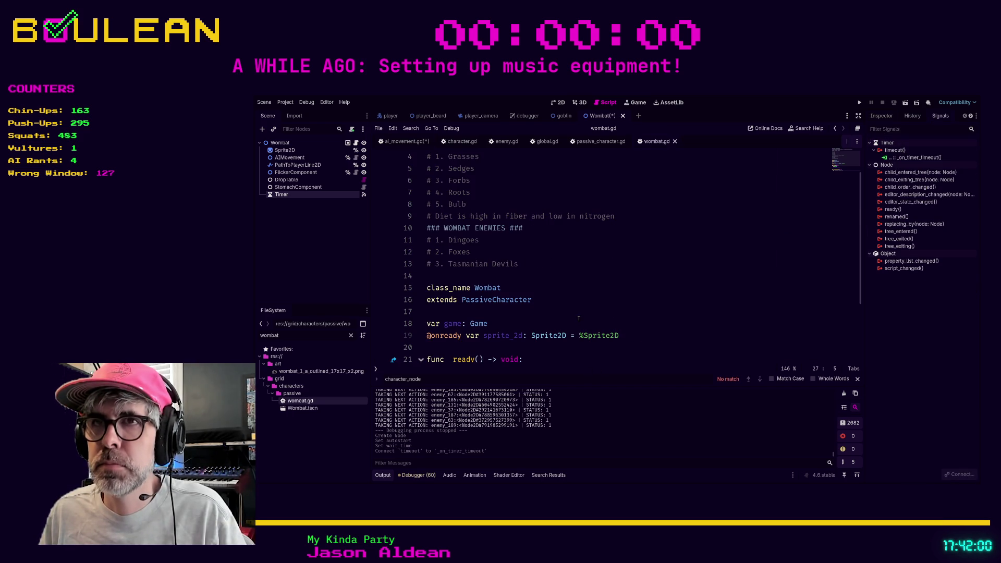
- Delete the placeholder pass line in the timeout handler and indent the empty line
{"action": "scroll", "coordinate": [586, 305], "scroll_direction": "down", "scroll_amount": 2}
{"action": "scroll", "coordinate": [586, 304], "scroll_direction": "down", "scroll_amount": 1}
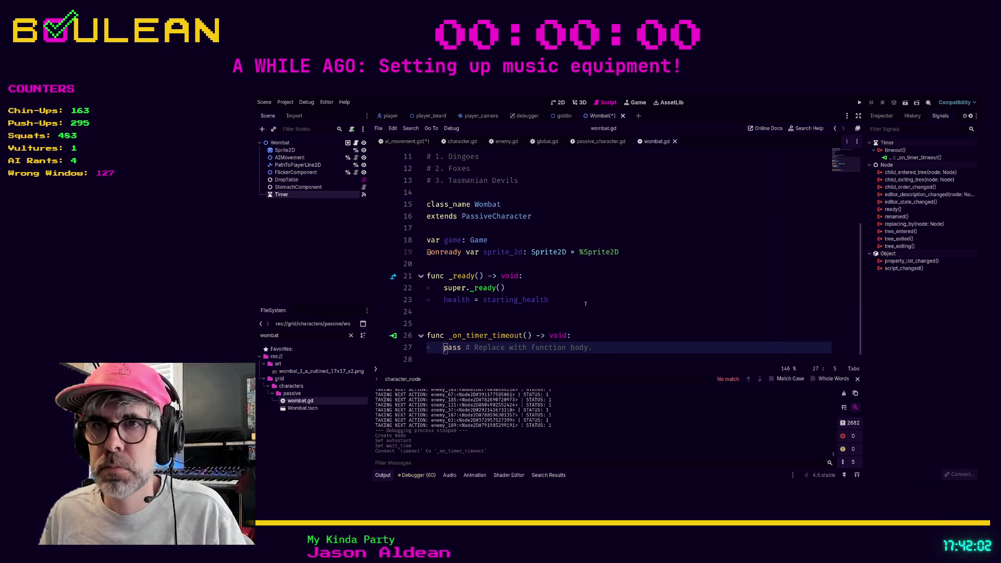
{"action": "left_click", "coordinate": [593, 348]}
{"action": "key", "text": "shift+Home"}
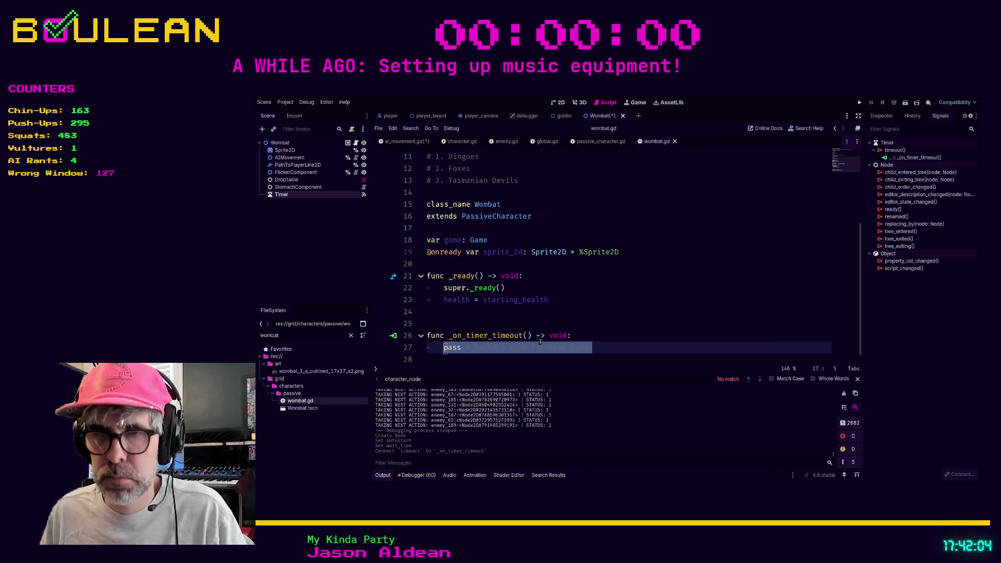
{"action": "key", "text": "BackSpace"}
{"action": "key", "text": "BackSpace"}
{"action": "scroll", "coordinate": [572, 339], "scroll_direction": "up", "scroll_amount": 1}
{"action": "key", "text": "Tab"}
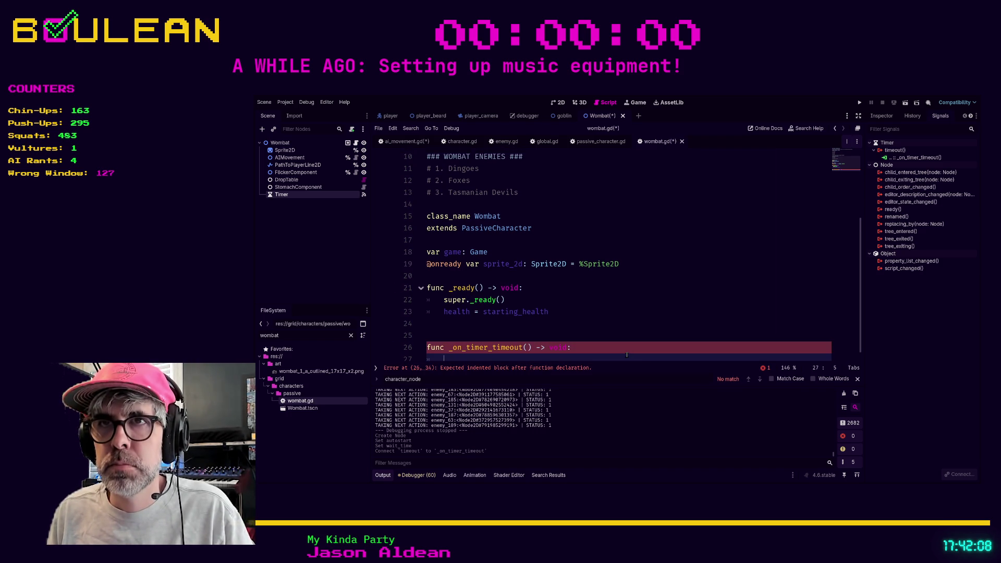
- Type a _move call in the timeout handler and check the completion suggestions
{"action": "type", "text": "_mo"}
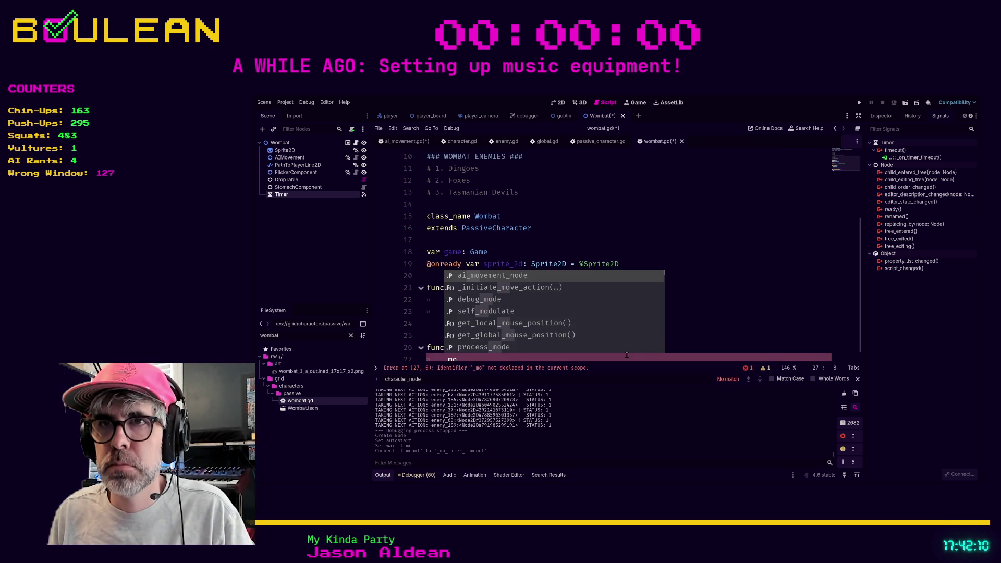
{"action": "type", "text": "ve"}
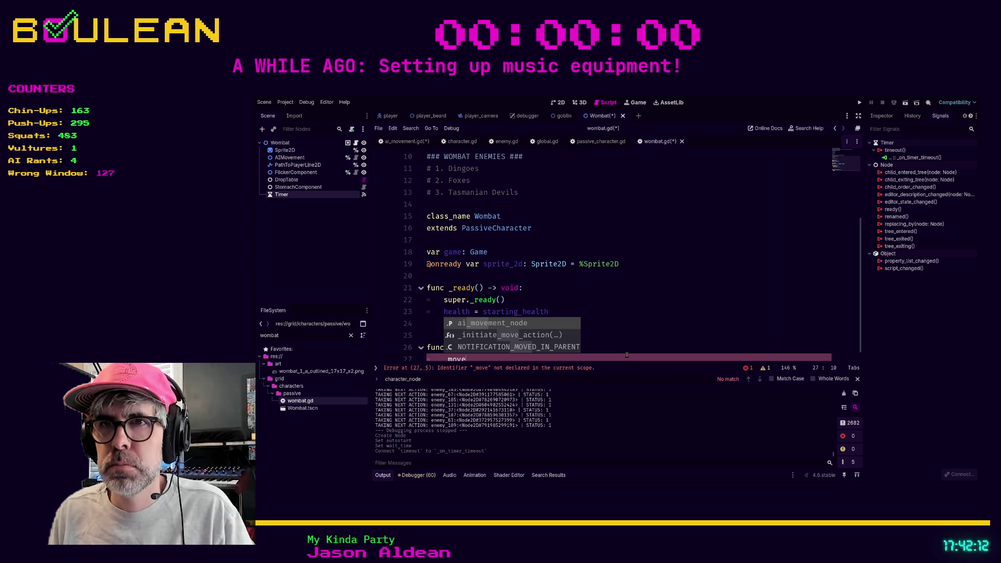
{"action": "key", "text": "BackSpace"}
{"action": "key", "text": "BackSpace"}
{"action": "key", "text": "BackSpace"}
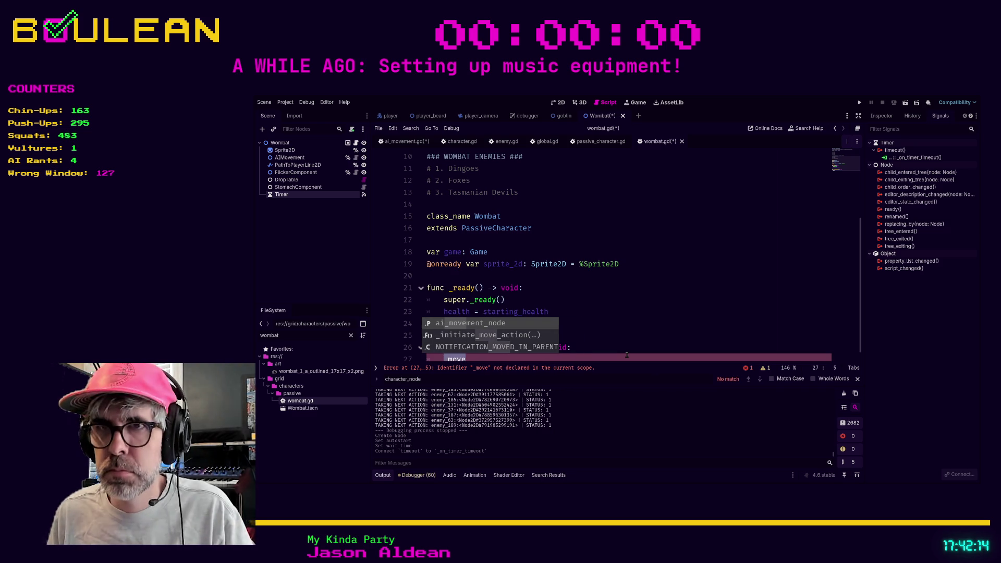
{"action": "type", "text": "_move"}
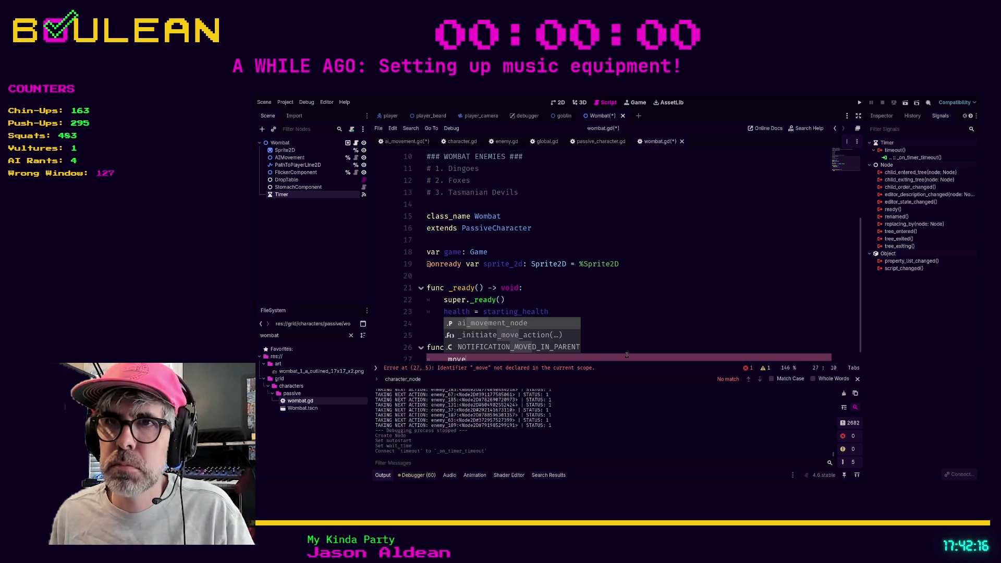
{"action": "scroll", "coordinate": [623, 324], "scroll_direction": "up", "scroll_amount": 4}
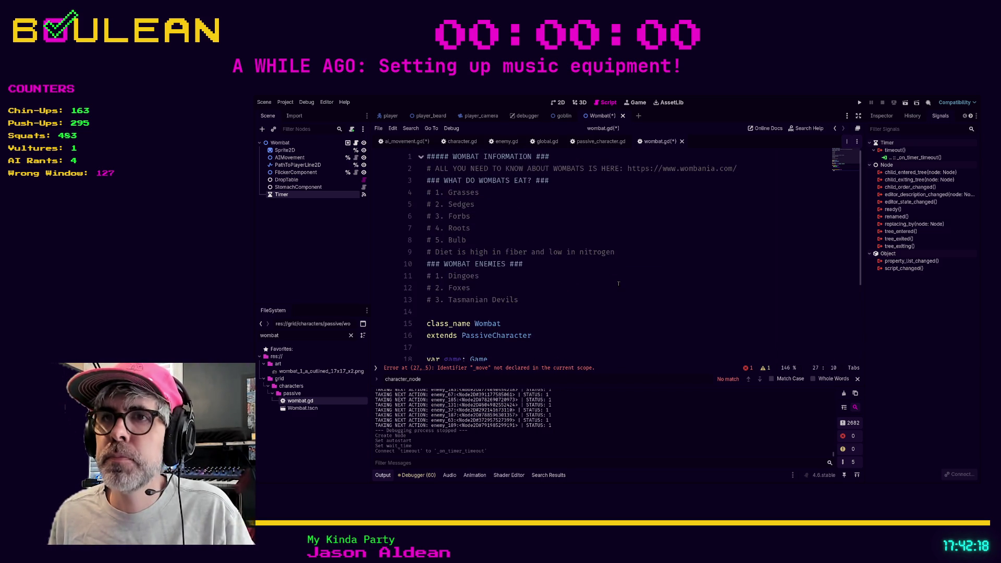
{"action": "scroll", "coordinate": [618, 283], "scroll_direction": "down", "scroll_amount": 4}
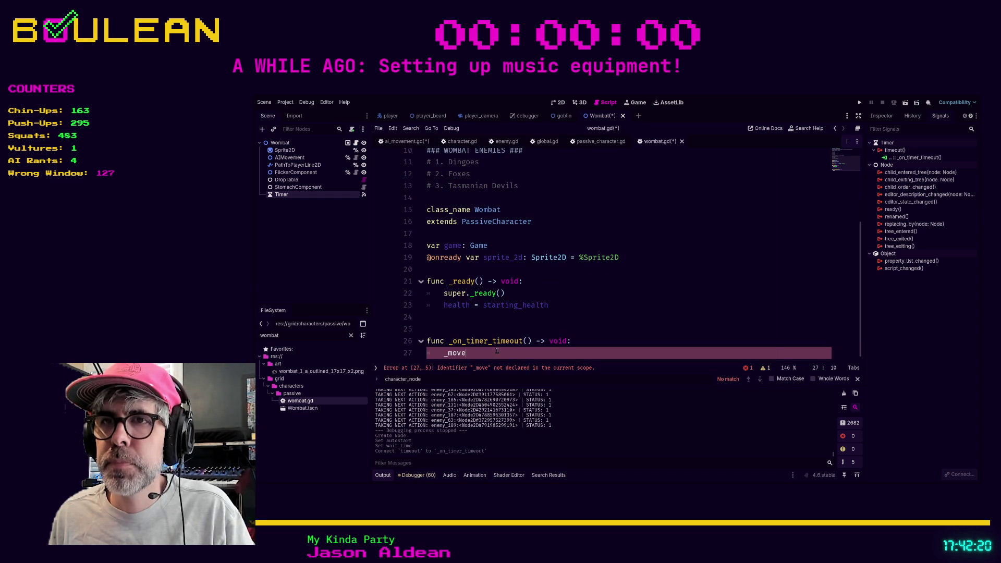
{"action": "key", "text": "shift+Up"}
{"action": "key", "text": "shift+Home"}
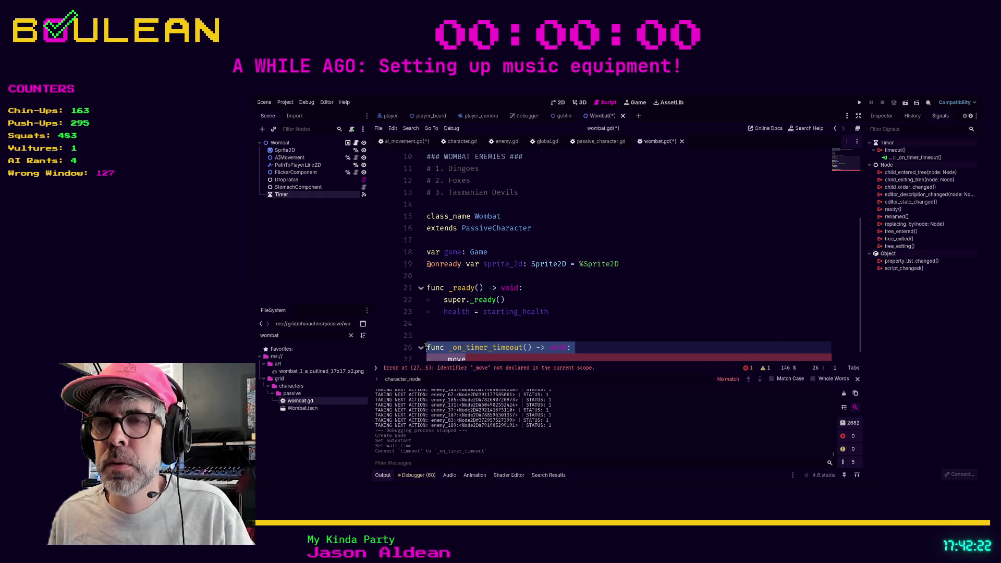
{"action": "left_click", "coordinate": [580, 326]}
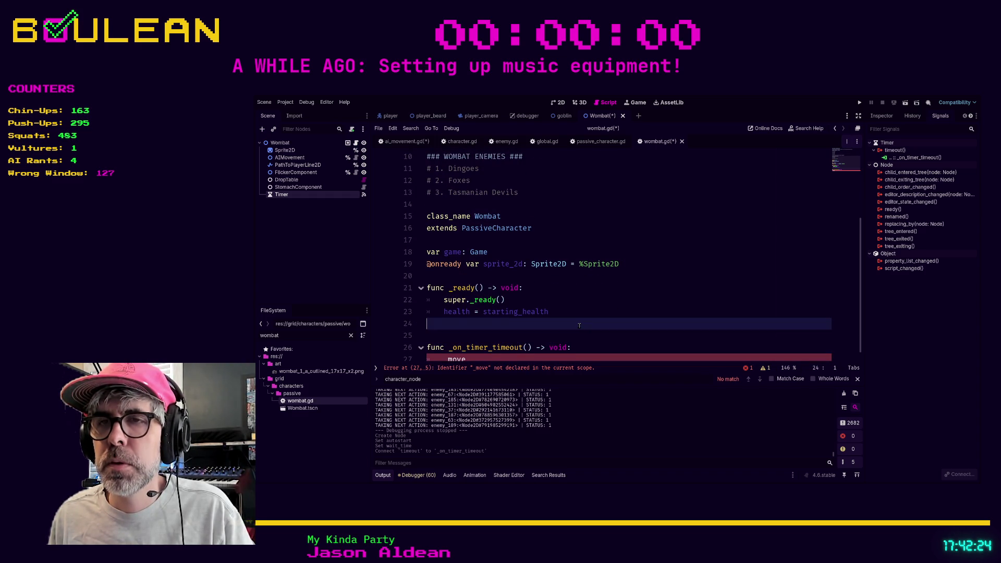
{"action": "scroll", "coordinate": [580, 325], "scroll_direction": "down", "scroll_amount": 1}
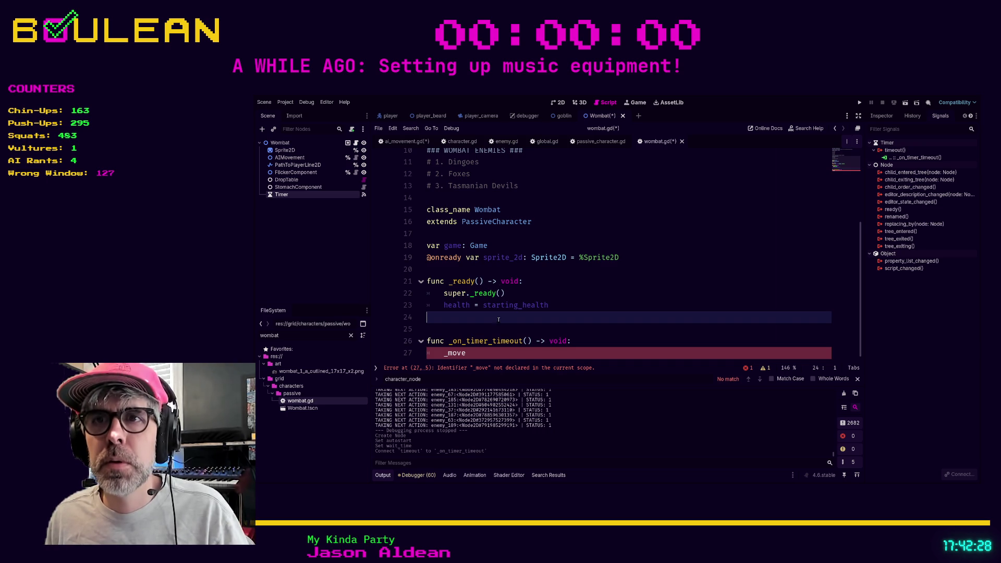
- Replace _move with ai_movement_node._move_ai(Global.player) using autocomplete
{"action": "left_click", "coordinate": [478, 352]}
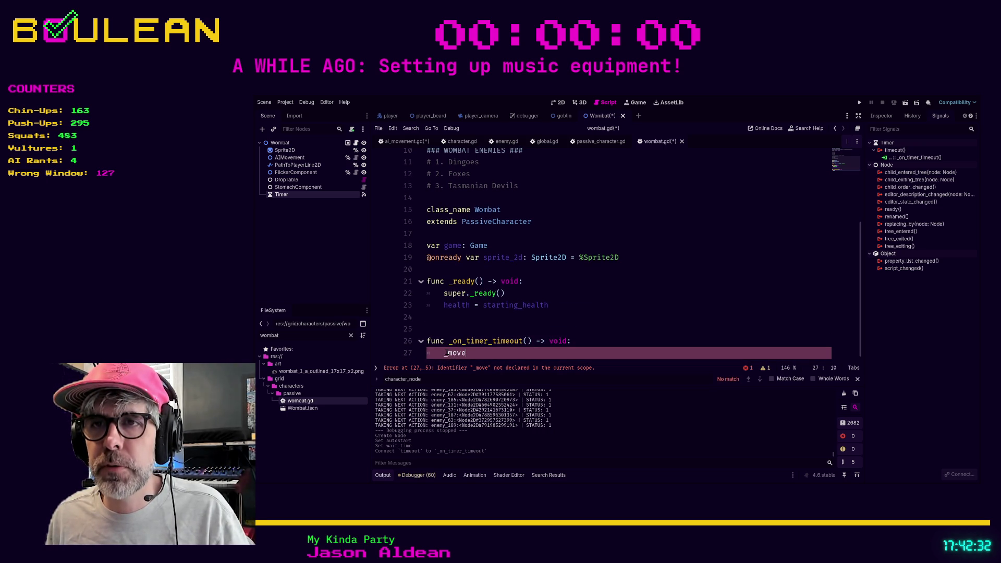
{"action": "left_click_drag", "start_coordinate": [466, 353], "coordinate": [445, 341]}
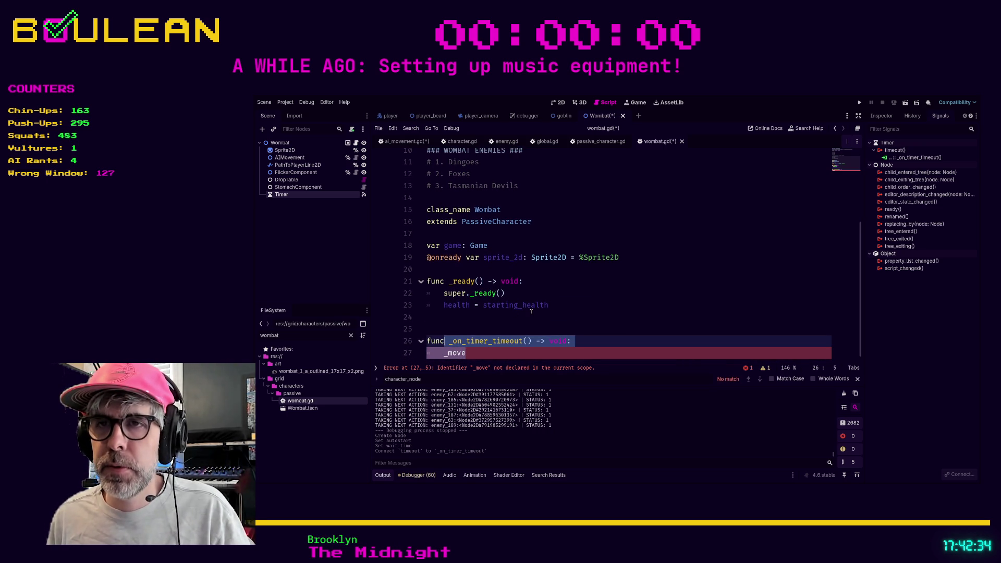
{"action": "key", "text": "shift+Down"}
{"action": "type", "text": "ai"}
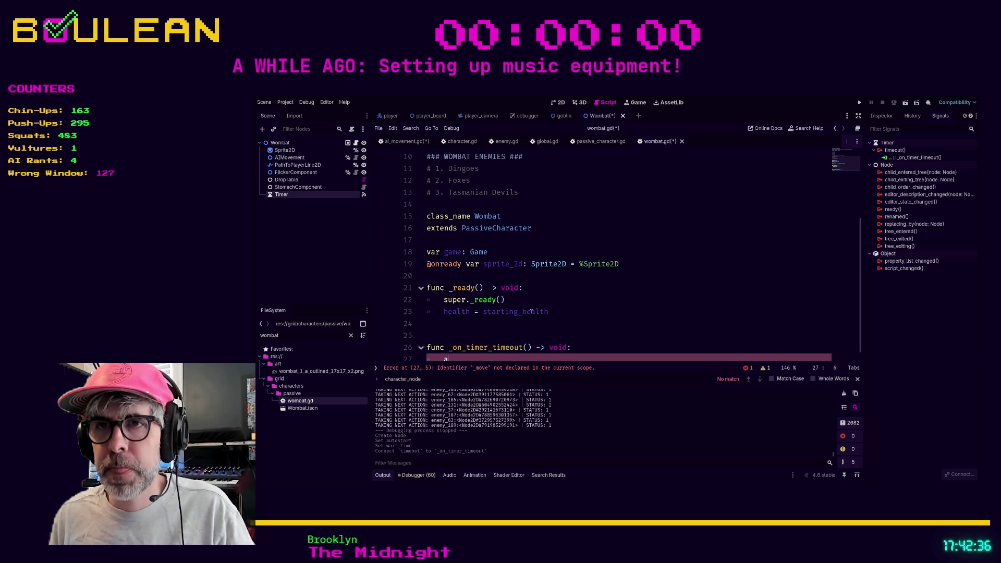
{"action": "key", "text": "Return"}
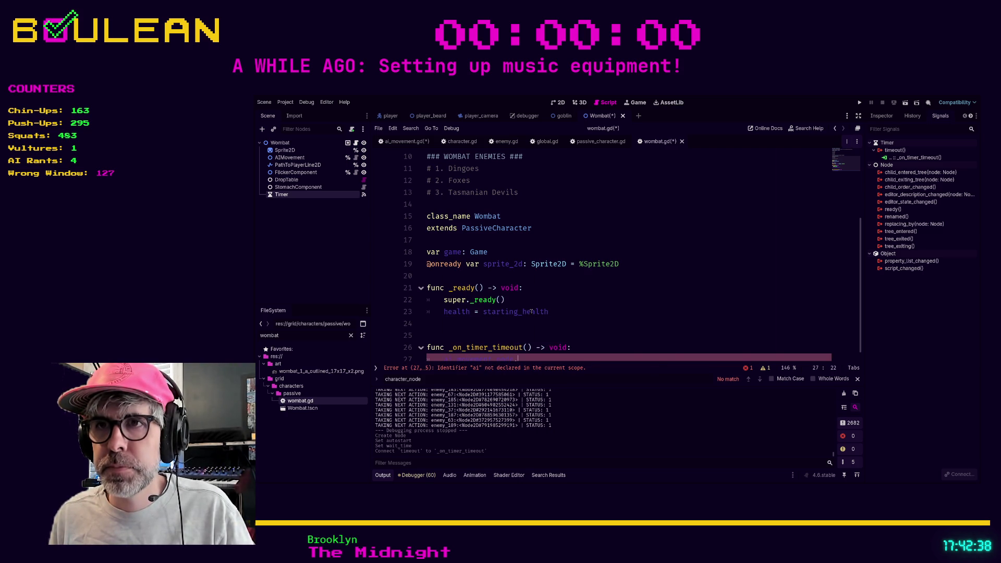
{"action": "type", "text": "mo"}
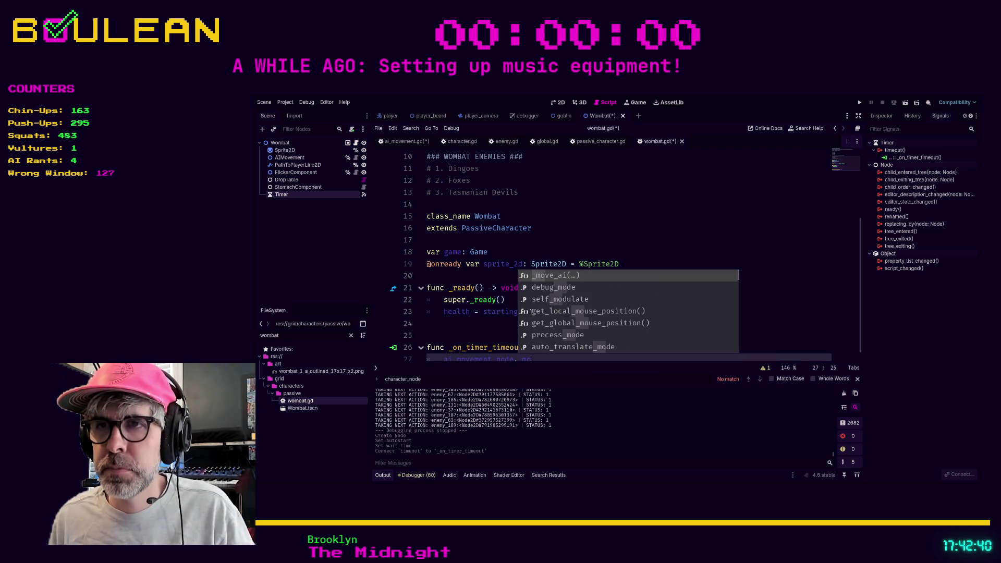
{"action": "key", "text": "Return"}
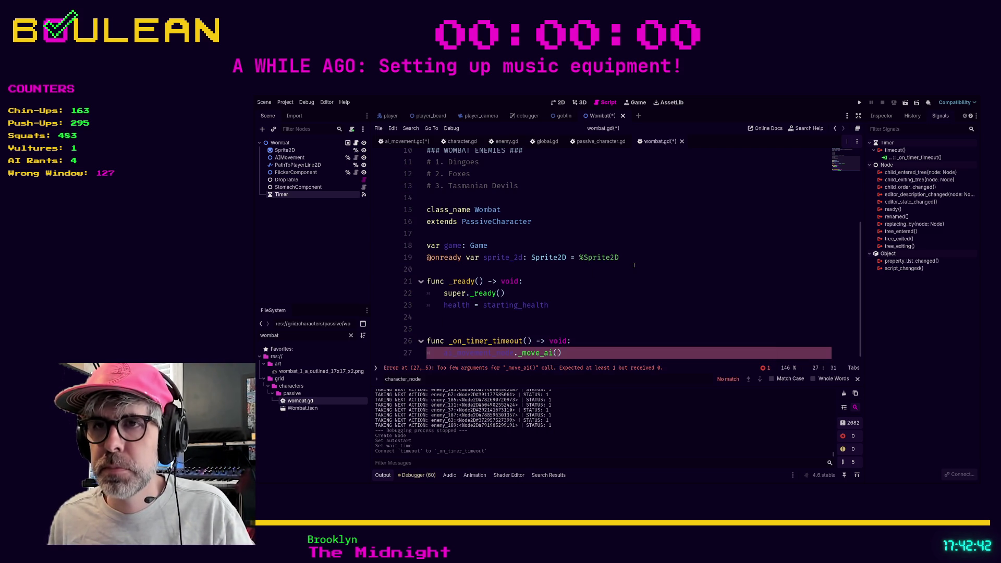
{"action": "type", "text": "Global.pl"}
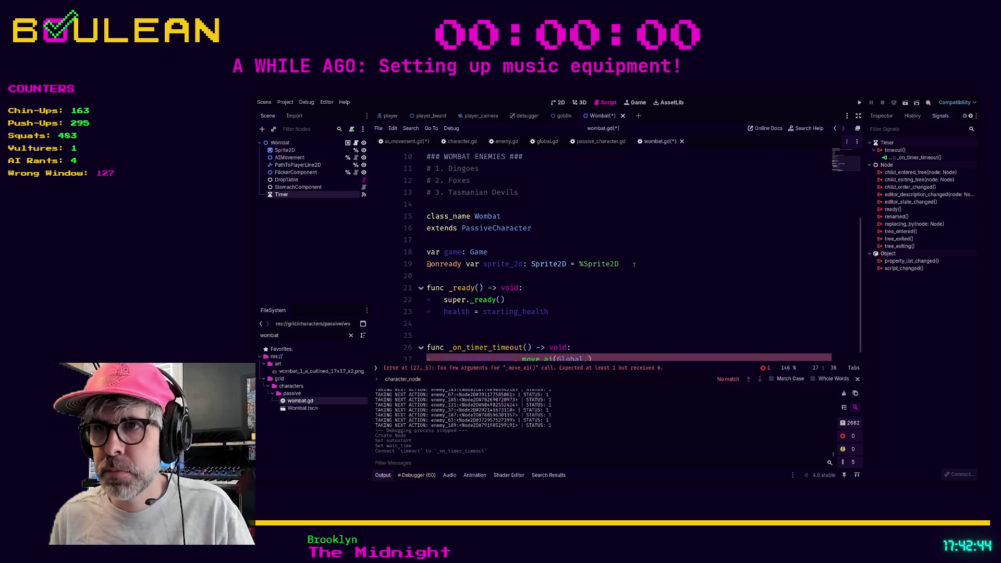
{"action": "key", "text": "Return"}
{"action": "key", "text": "Up"}
{"action": "key", "text": "Up"}
{"action": "key", "text": "Up"}
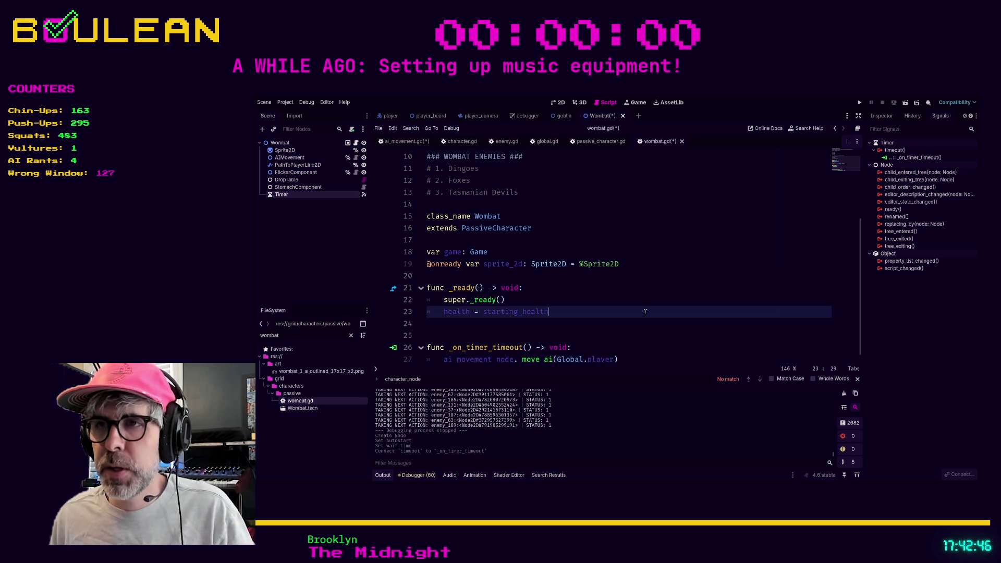
- Save wombat.gd and run the game to test wombat movement
{"action": "left_click", "coordinate": [887, 120]}
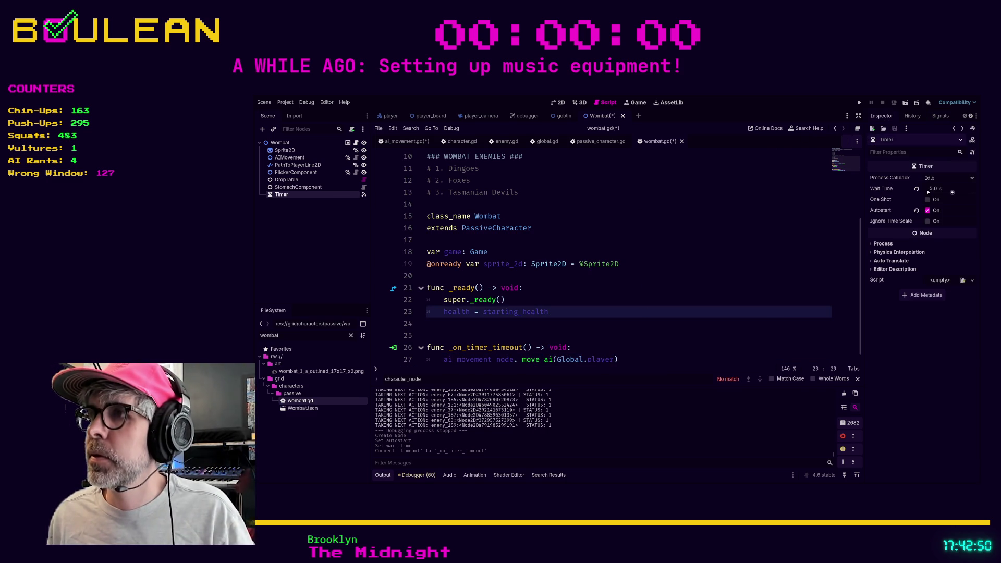
{"action": "left_click", "coordinate": [760, 257]}
{"action": "key", "text": "ctrl+s"}
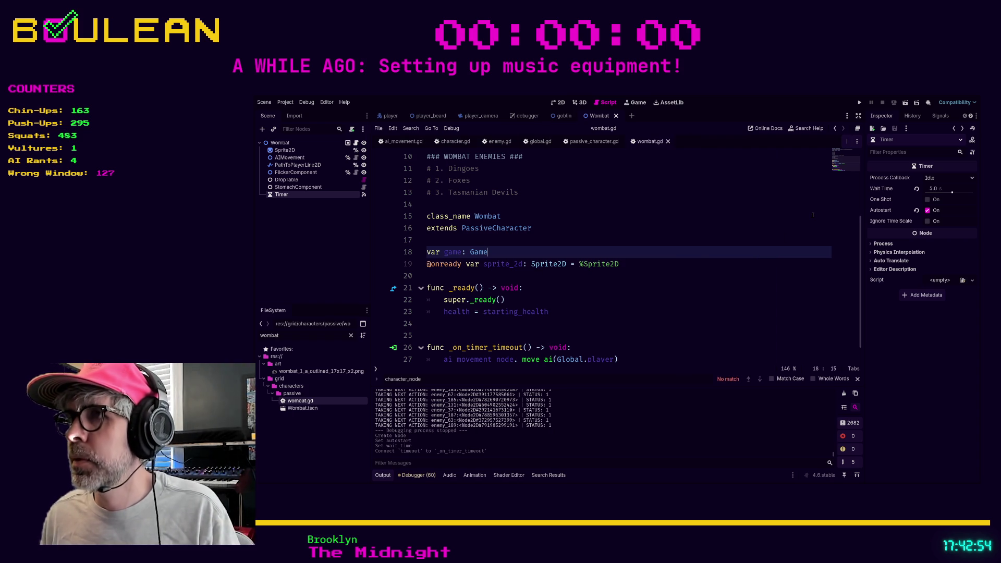
{"action": "key", "text": "F5"}
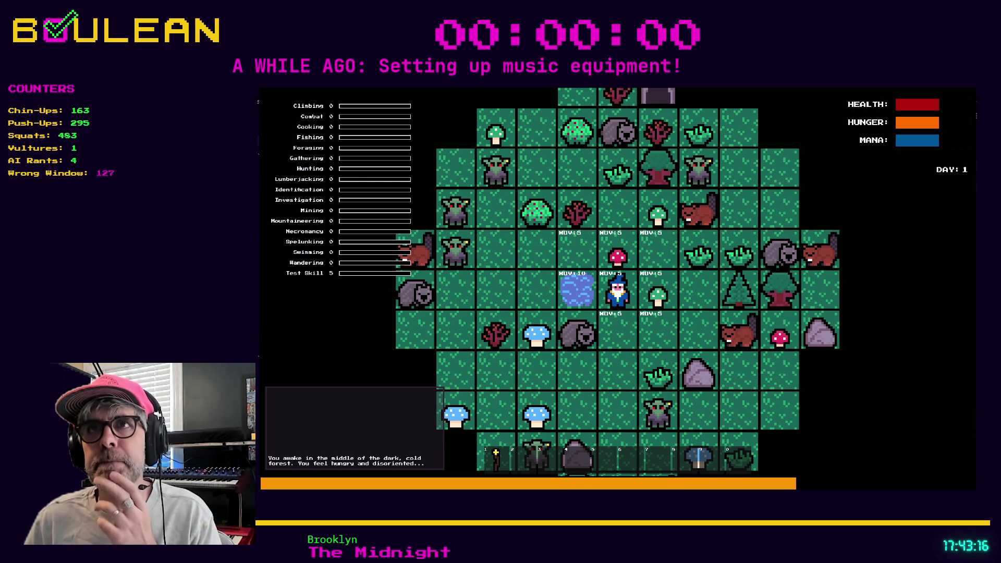
- Stop the forest-grid play-test and return to the script editor
{"action": "key", "text": "F8"}
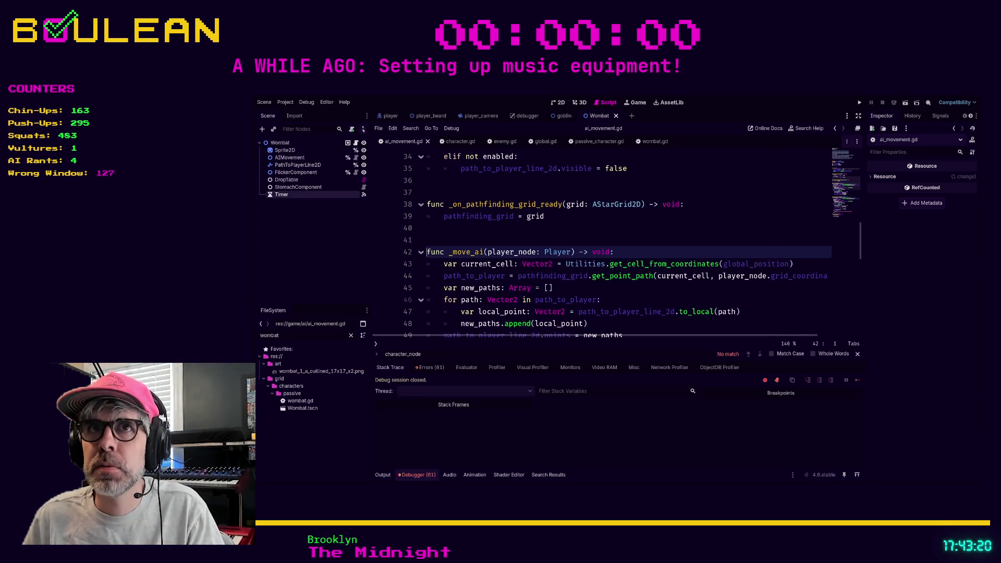
- From wombat.gd, jump to the ai_movement_node declaration in character.gd
{"action": "left_click", "coordinate": [285, 143]}
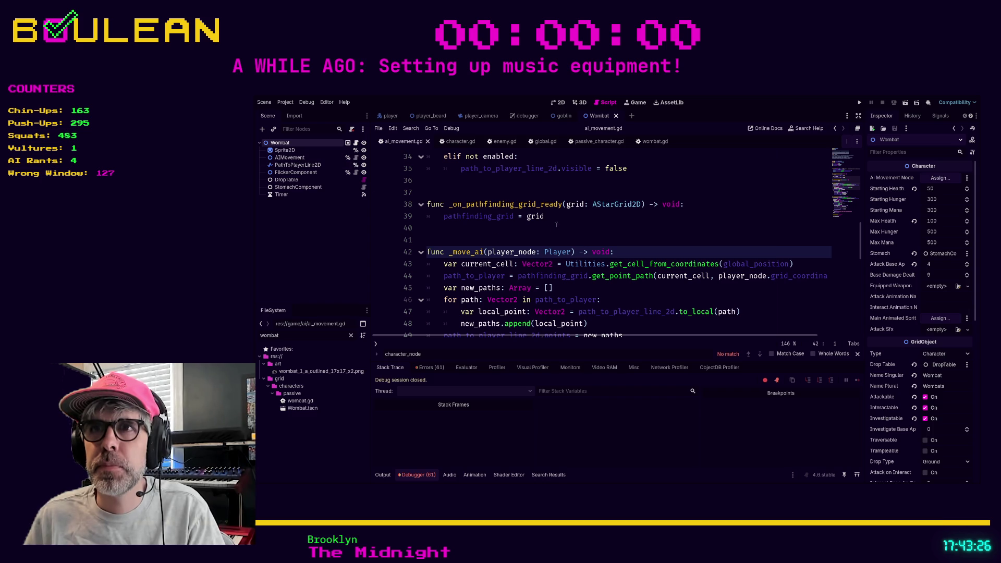
{"action": "scroll", "coordinate": [556, 225], "scroll_direction": "down", "scroll_amount": 10}
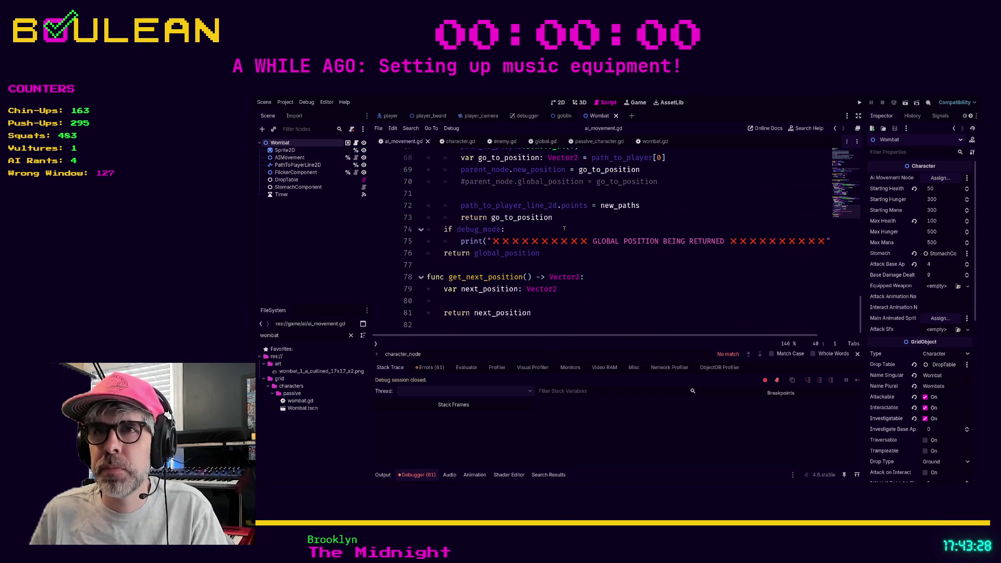
{"action": "scroll", "coordinate": [564, 228], "scroll_direction": "up", "scroll_amount": 8}
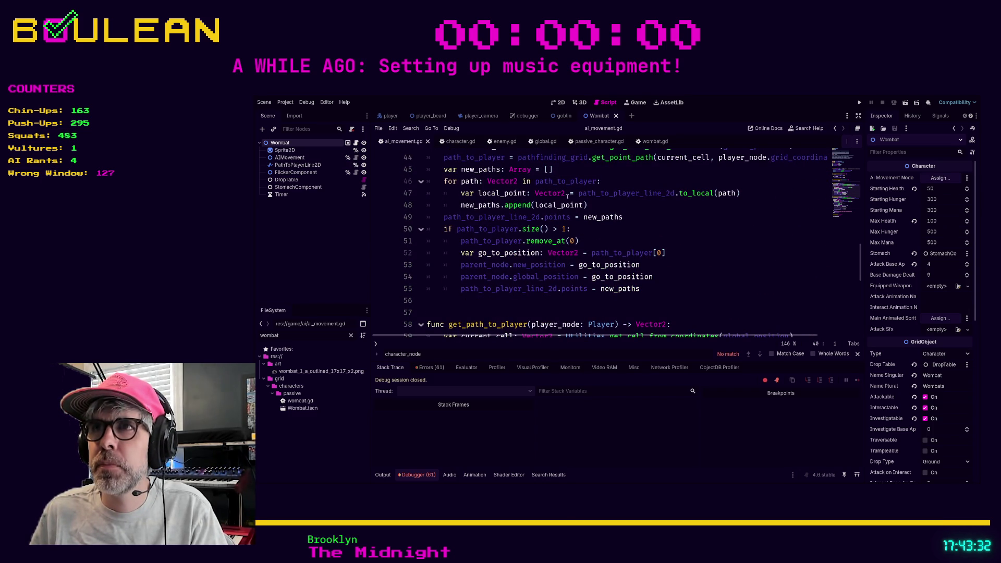
{"action": "left_click", "coordinate": [655, 141]}
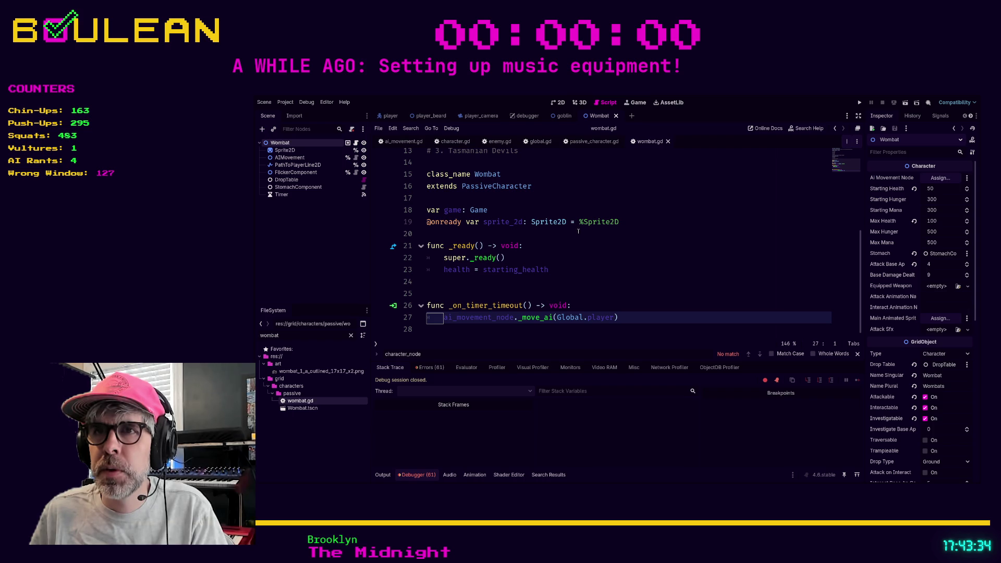
{"action": "left_click_drag", "start_coordinate": [470, 320], "coordinate": [472, 312]}
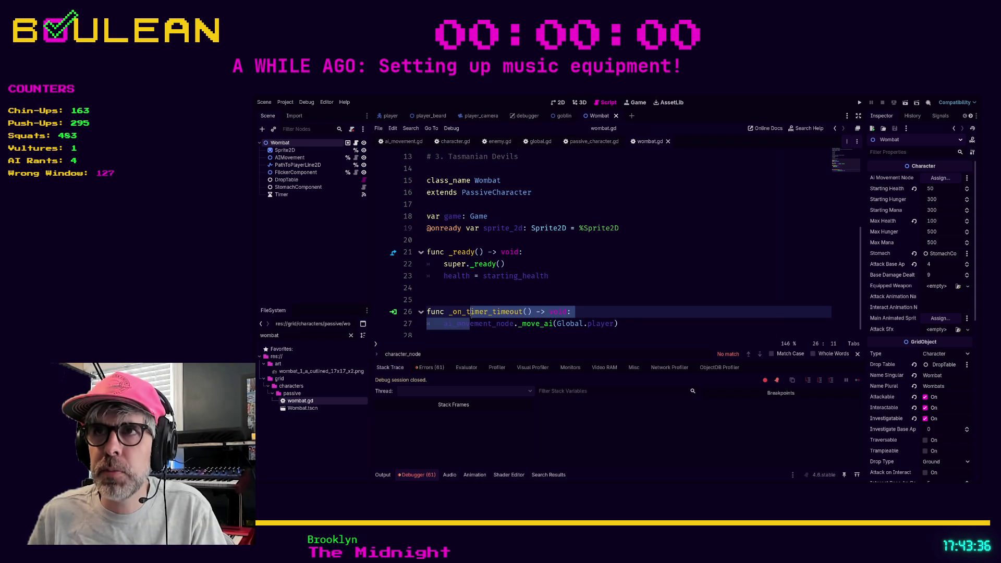
{"action": "left_click", "coordinate": [472, 323], "text": "ctrl"}
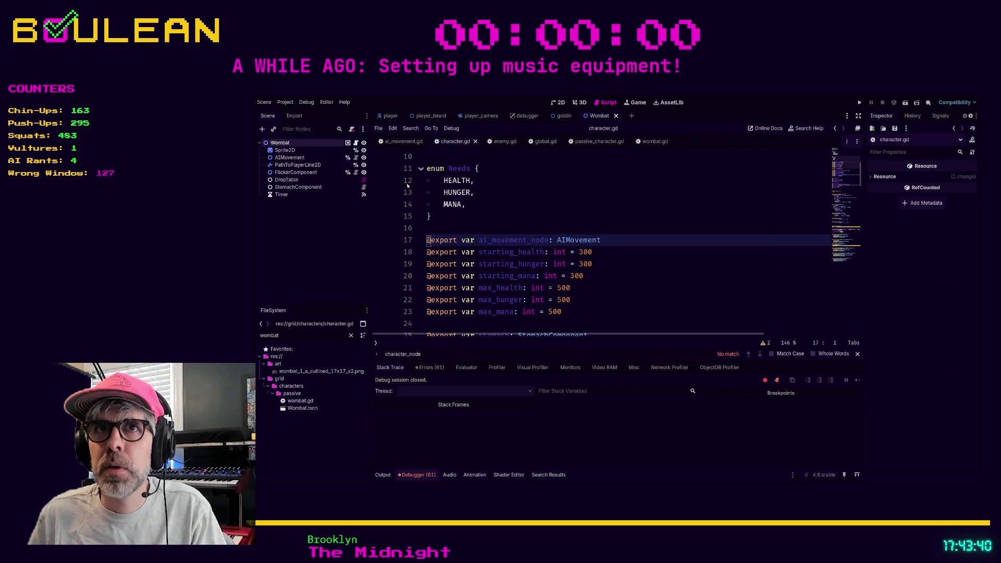
{"action": "left_click", "coordinate": [284, 150]}
{"action": "left_click", "coordinate": [281, 143]}
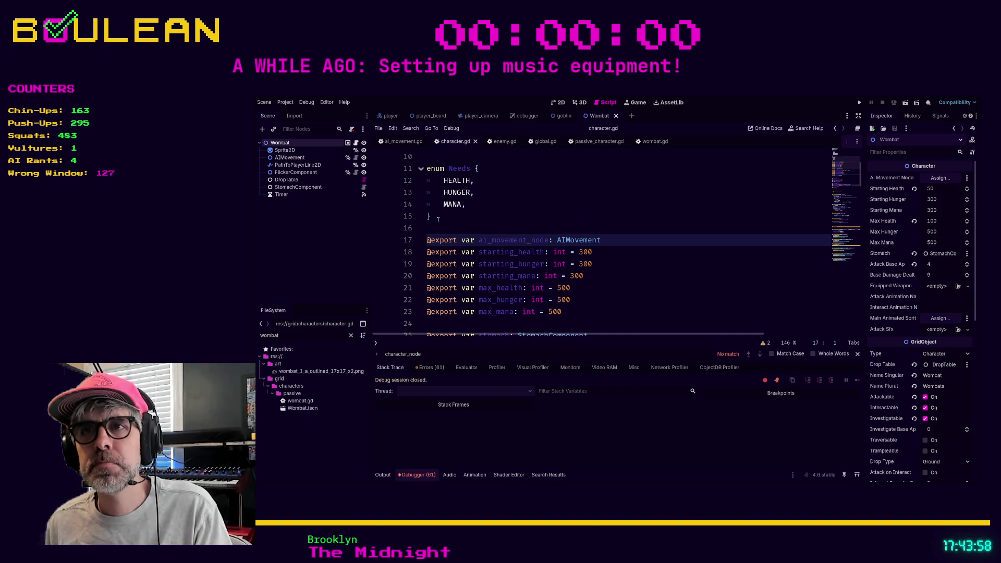
{"action": "scroll", "coordinate": [440, 221], "scroll_direction": "down", "scroll_amount": 3}
{"action": "scroll", "coordinate": [522, 202], "scroll_direction": "up", "scroll_amount": 3}
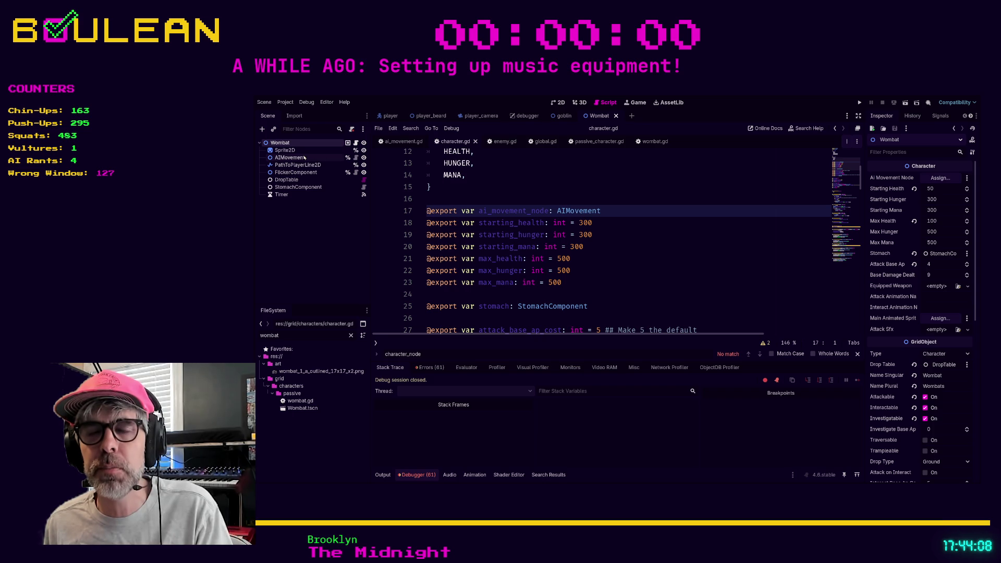
{"action": "scroll", "coordinate": [482, 212], "scroll_direction": "down", "scroll_amount": 8}
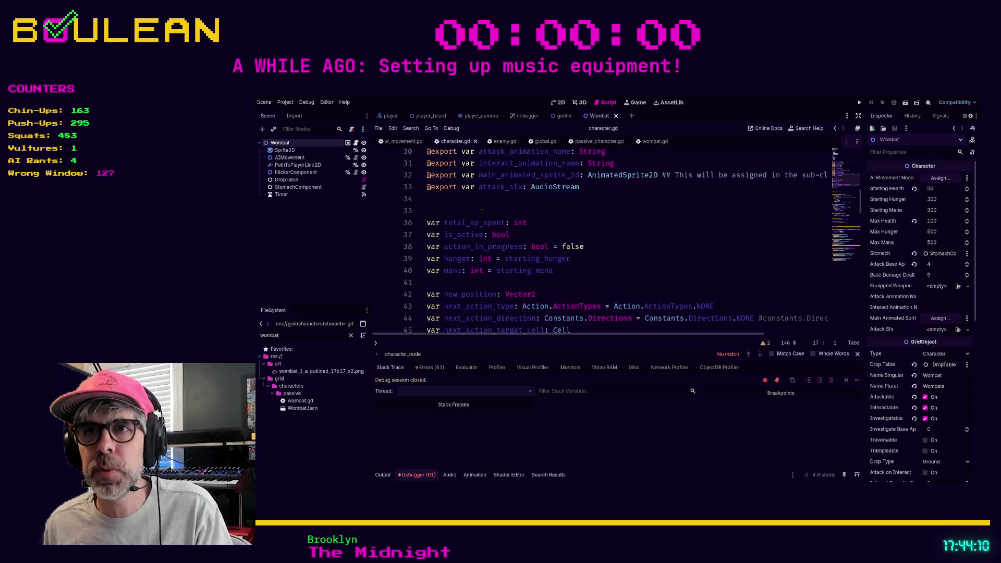
{"action": "scroll", "coordinate": [482, 212], "scroll_direction": "up", "scroll_amount": 2}
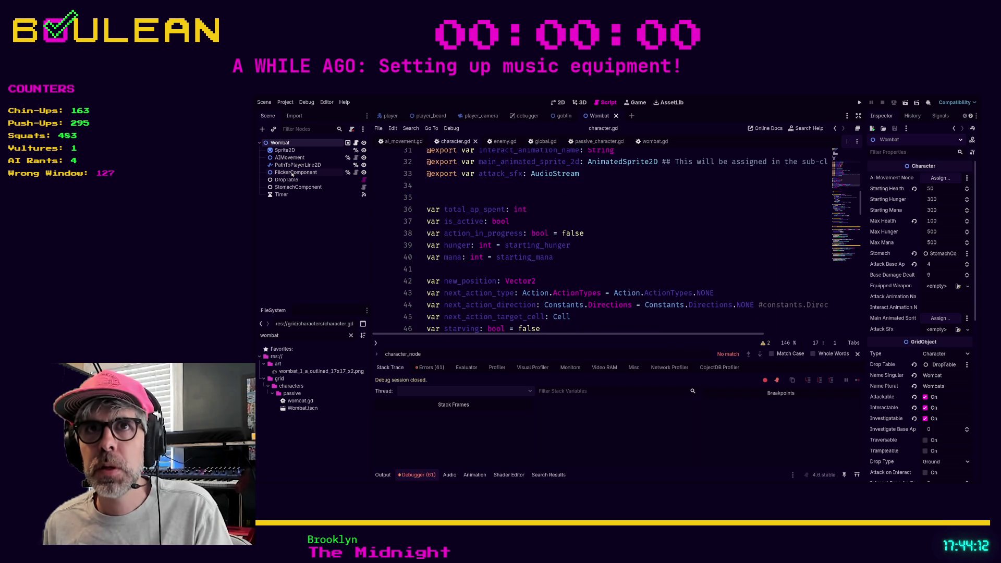
{"action": "left_click", "coordinate": [280, 158]}
{"action": "left_click_drag", "start_coordinate": [281, 158], "coordinate": [454, 194]}
{"action": "key", "text": "Up"}
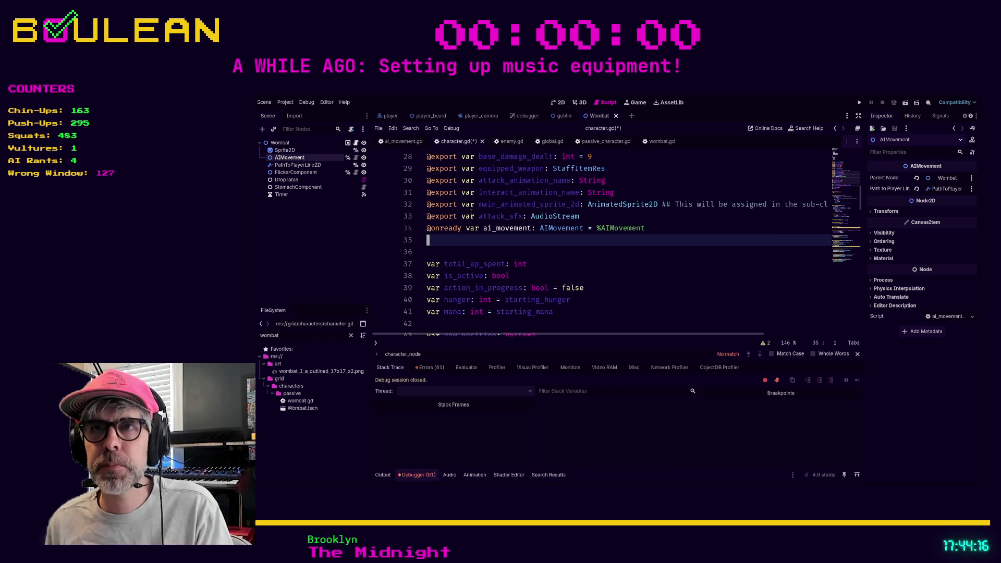
{"action": "key", "text": "alt+Down"}
{"action": "key", "text": "alt+Down"}
{"action": "key", "text": "alt+Down"}
{"action": "key", "text": "alt+Down"}
{"action": "key", "text": "alt+Down"}
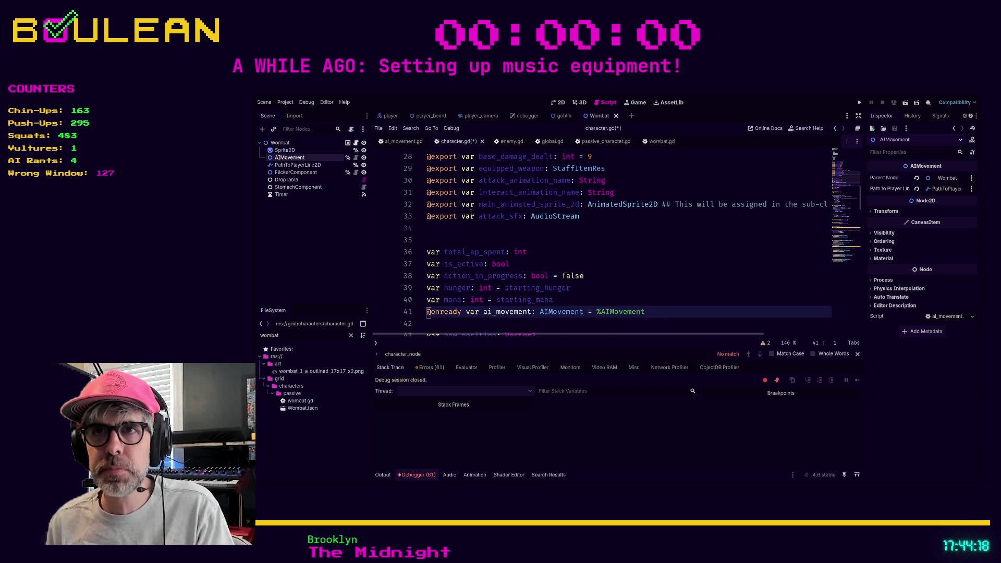
{"action": "key", "text": "alt+Down"}
{"action": "key", "text": "alt+Down"}
{"action": "key", "text": "alt+Down"}
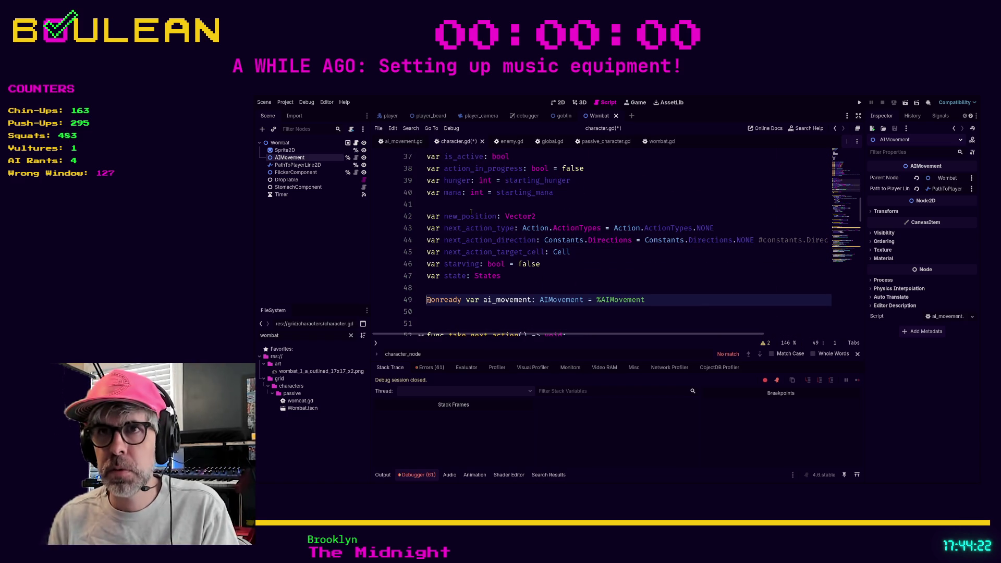
- Comment out the exported ai_movement_node line 17 and run the game with F5
{"action": "scroll", "coordinate": [471, 208], "scroll_direction": "up", "scroll_amount": 12}
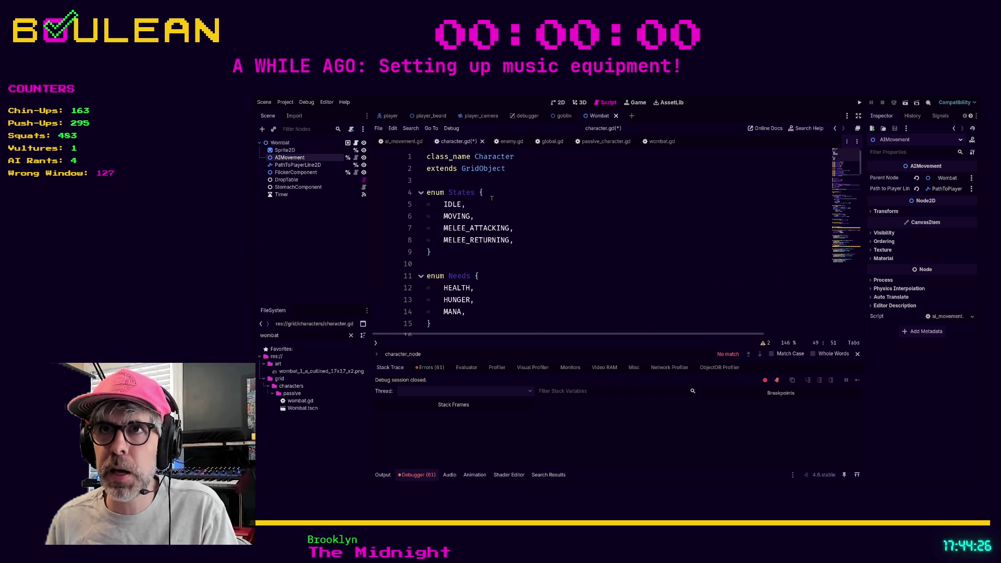
{"action": "scroll", "coordinate": [492, 198], "scroll_direction": "down", "scroll_amount": 4}
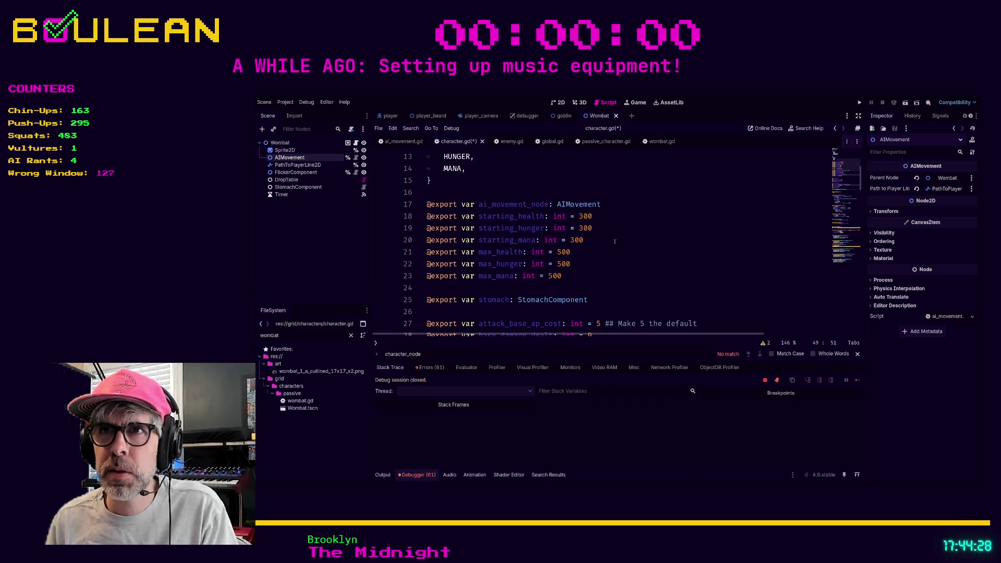
{"action": "left_click", "coordinate": [618, 205]}
{"action": "key", "text": "ctrl+k"}
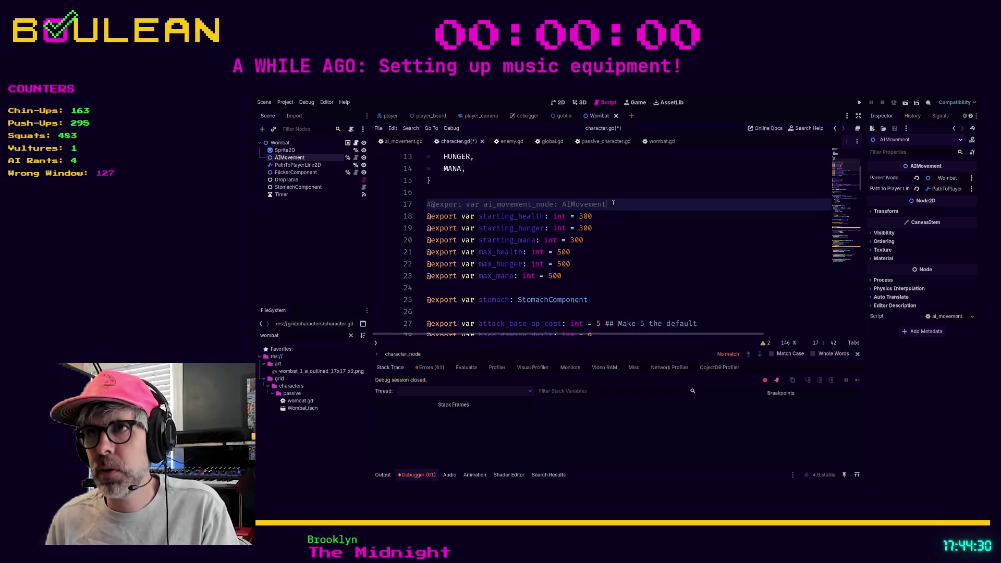
{"action": "left_click", "coordinate": [622, 228]}
{"action": "scroll", "coordinate": [600, 222], "scroll_direction": "down", "scroll_amount": 3}
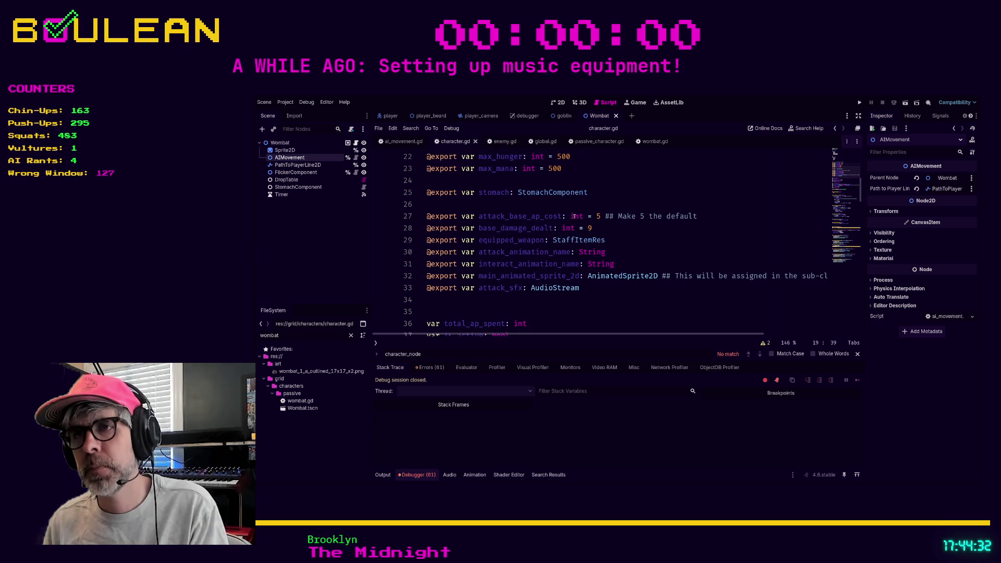
{"action": "key", "text": "F5"}
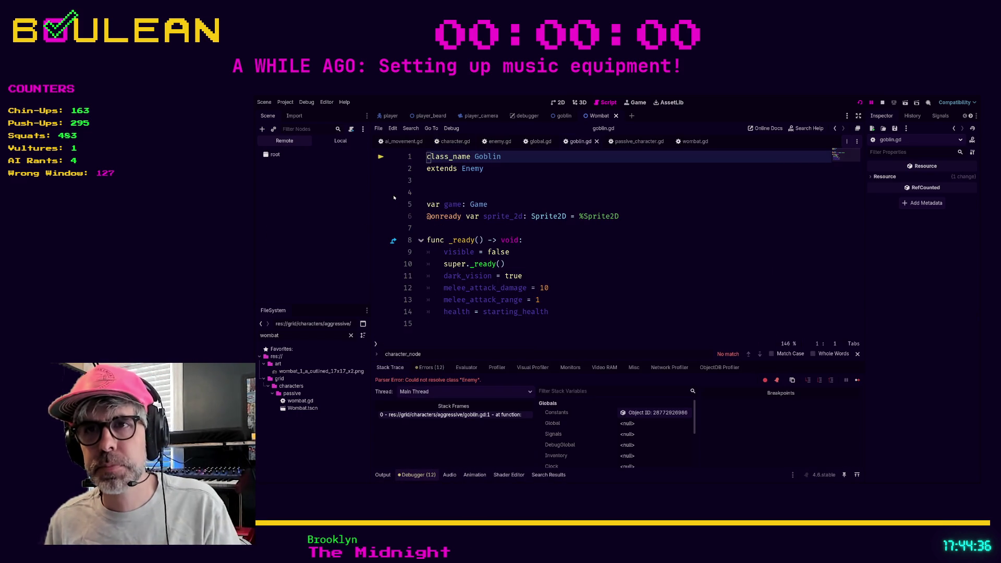
- Check the parser error in enemy.gd and stop the running game
{"action": "left_click", "coordinate": [514, 241]}
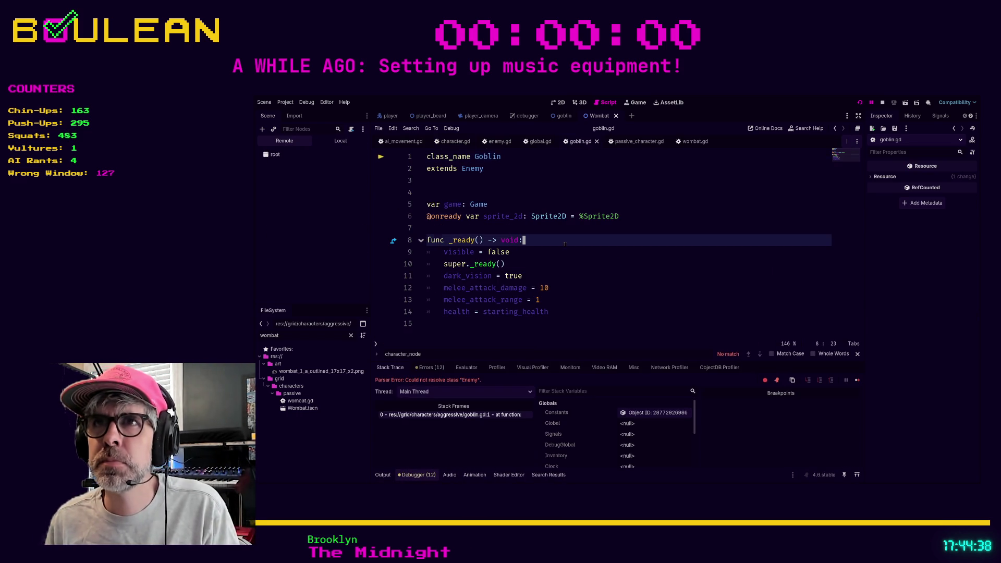
{"action": "left_click", "coordinate": [492, 142]}
{"action": "left_click", "coordinate": [502, 253]}
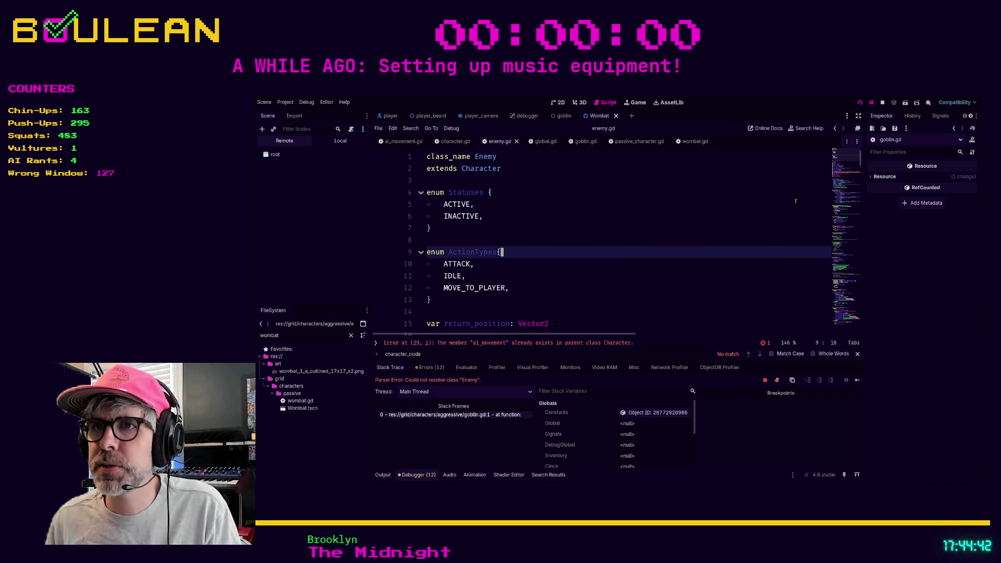
{"action": "left_click", "coordinate": [882, 102]}
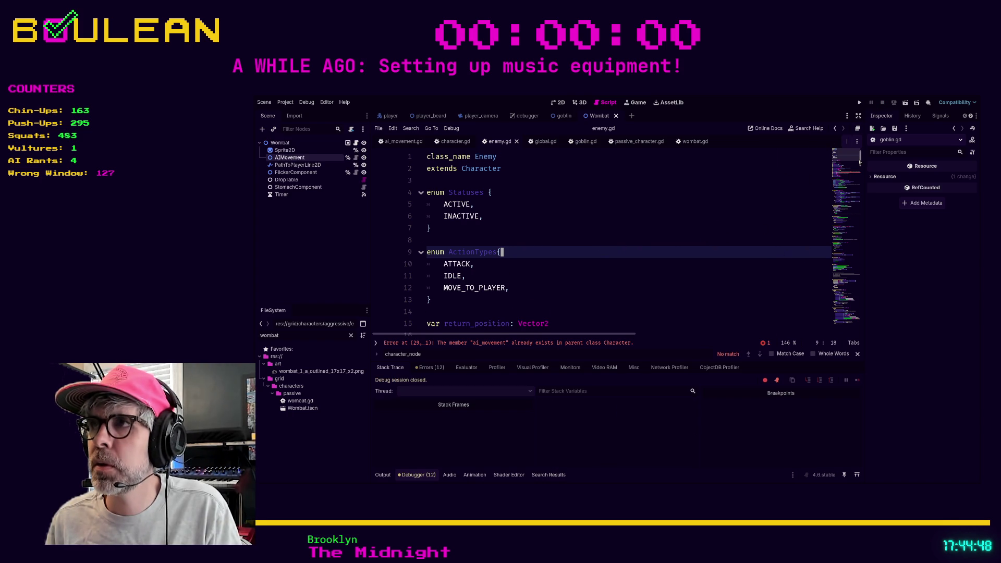
- Comment out enemy.gd line 29 'var ai_movement: AIMovement' and rerun the game
{"action": "scroll", "coordinate": [702, 192], "scroll_direction": "down", "scroll_amount": 8}
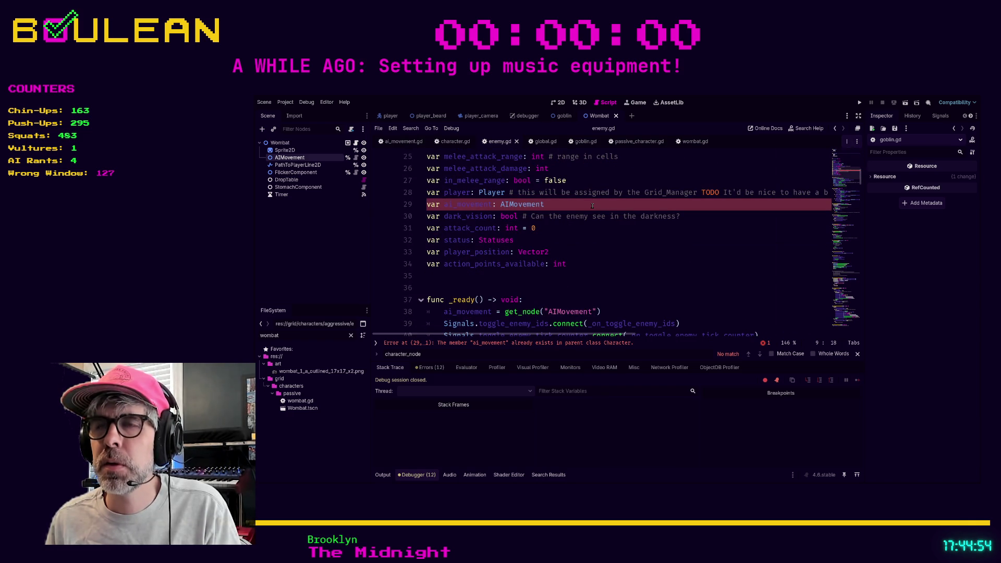
{"action": "left_click", "coordinate": [592, 205]}
{"action": "key", "text": "ctrl+k"}
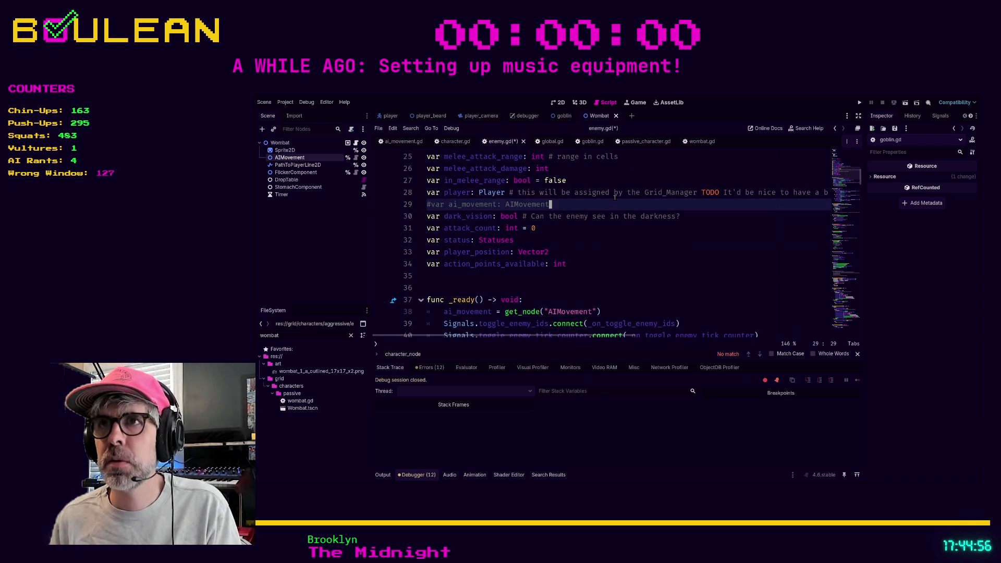
{"action": "left_click", "coordinate": [599, 251]}
{"action": "key", "text": "F5"}
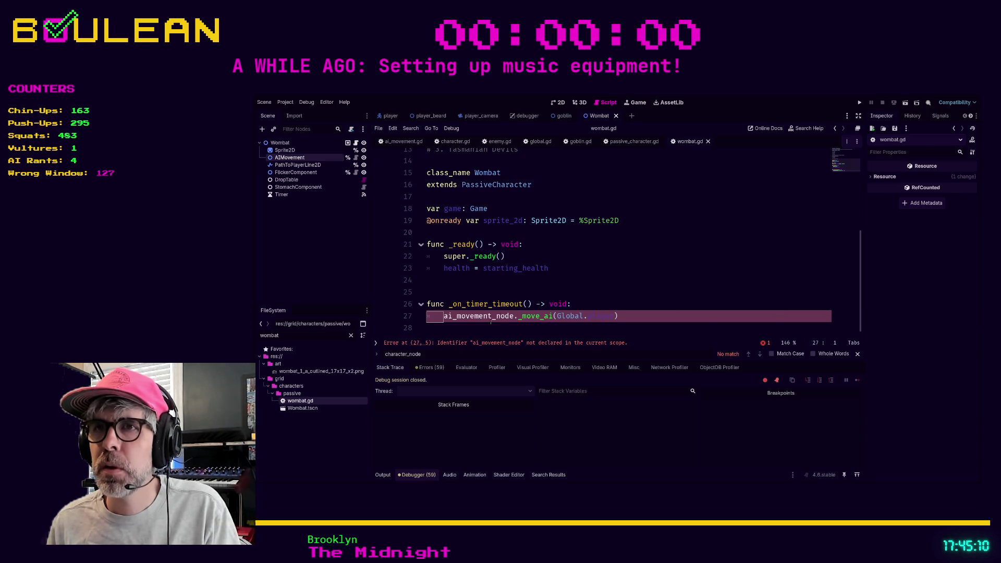
- Find the ai_movement_node._move_ai(Global.player) call on wombat.gd line 27, then add and undo an 'ai_move' line below it
{"action": "scroll", "coordinate": [476, 316], "scroll_direction": "up", "scroll_amount": 5}
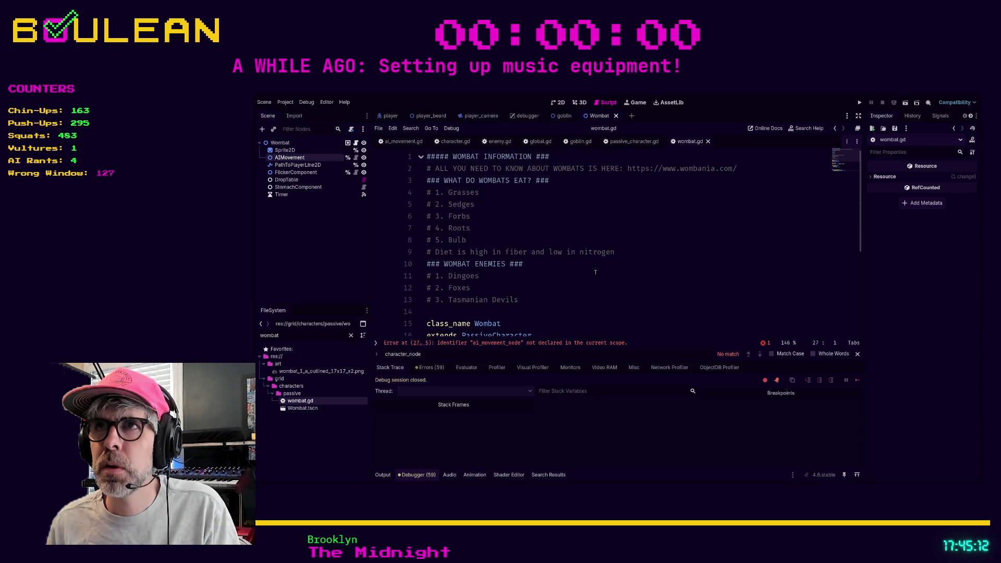
{"action": "scroll", "coordinate": [595, 272], "scroll_direction": "down", "scroll_amount": 2}
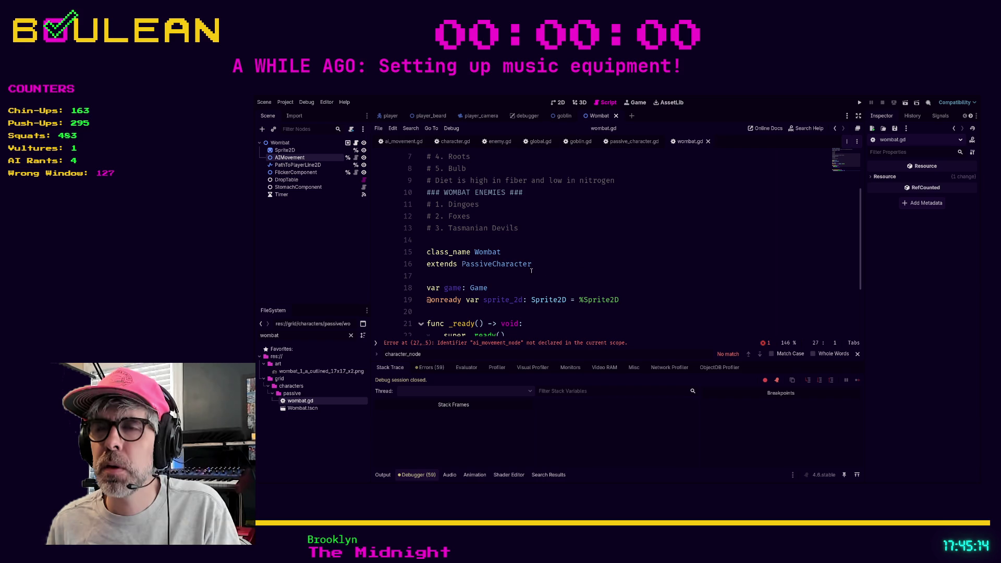
{"action": "scroll", "coordinate": [595, 255], "scroll_direction": "down", "scroll_amount": 2}
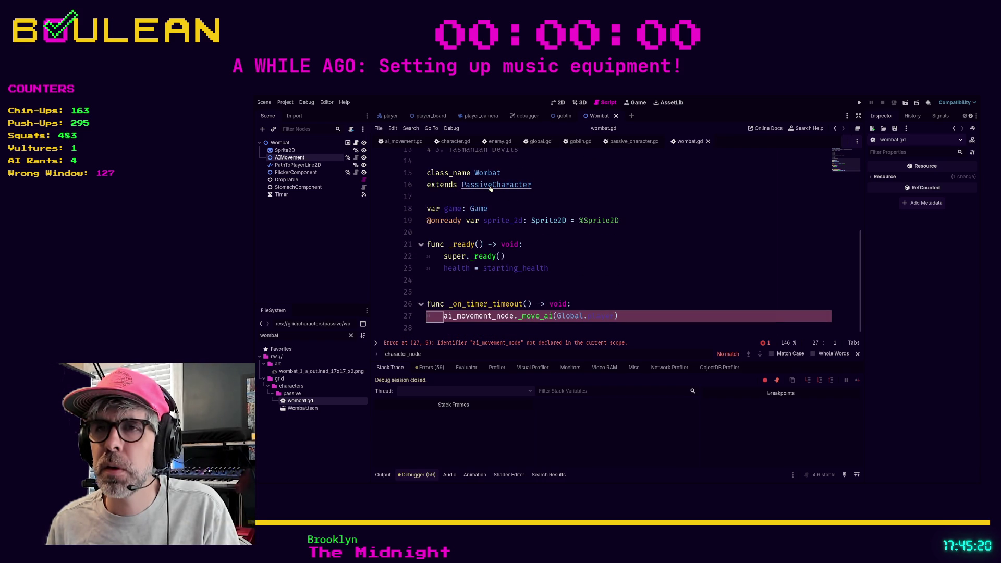
{"action": "left_click", "coordinate": [643, 319]}
{"action": "key", "text": "Return"}
{"action": "type", "text": "ai"}
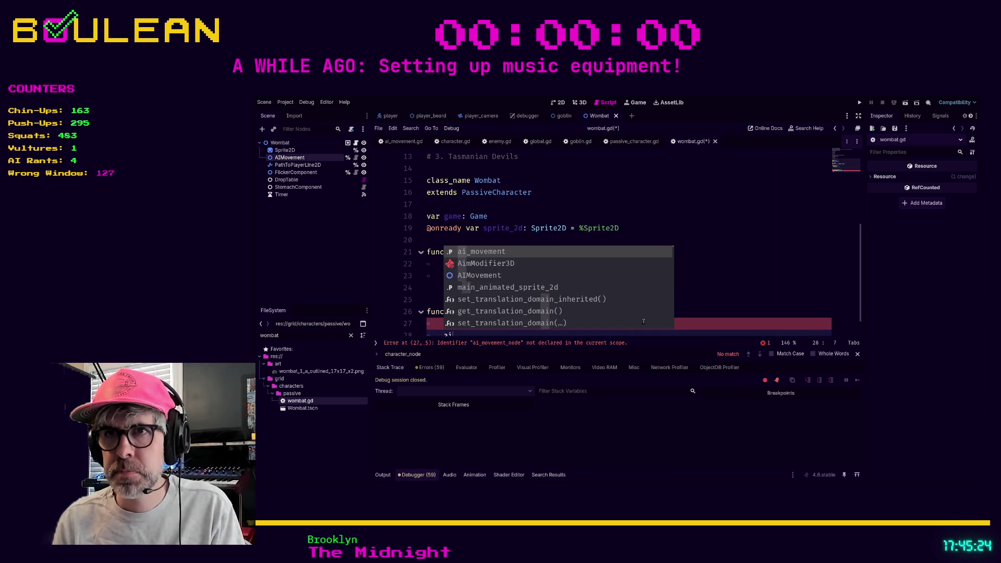
{"action": "type", "text": "_move"}
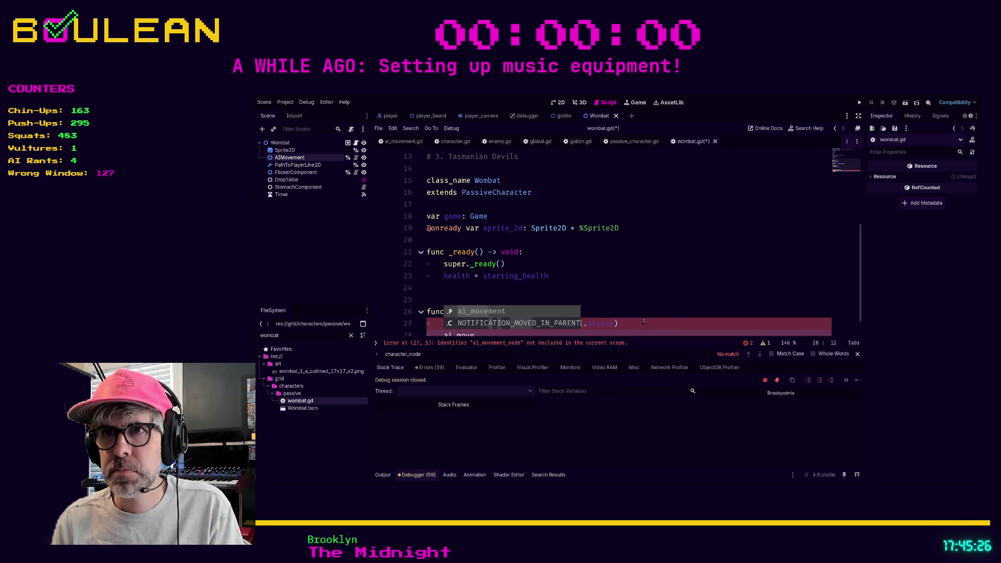
{"action": "key", "text": "ctrl+z"}
{"action": "key", "text": "ctrl+z"}
{"action": "key", "text": "ctrl+z"}
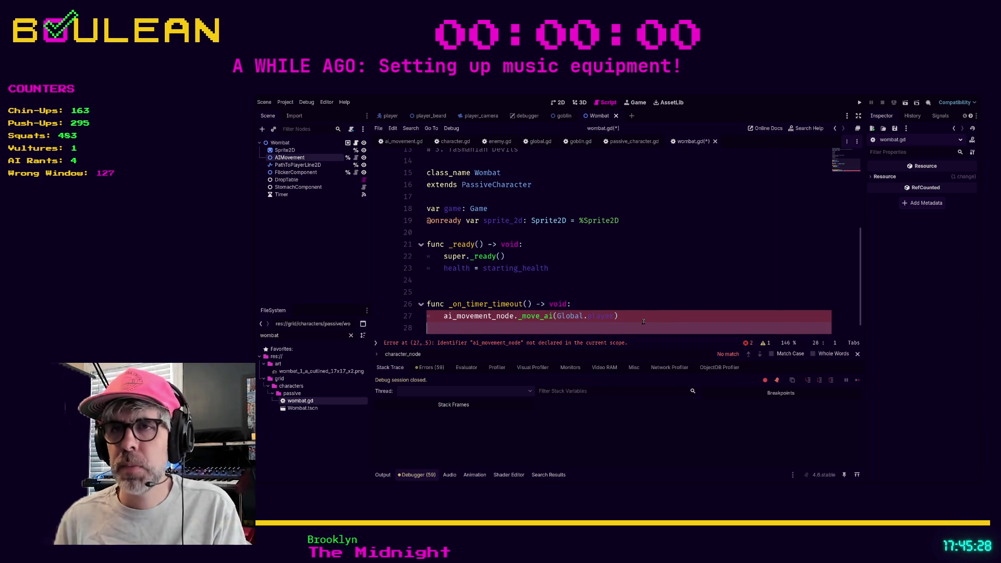
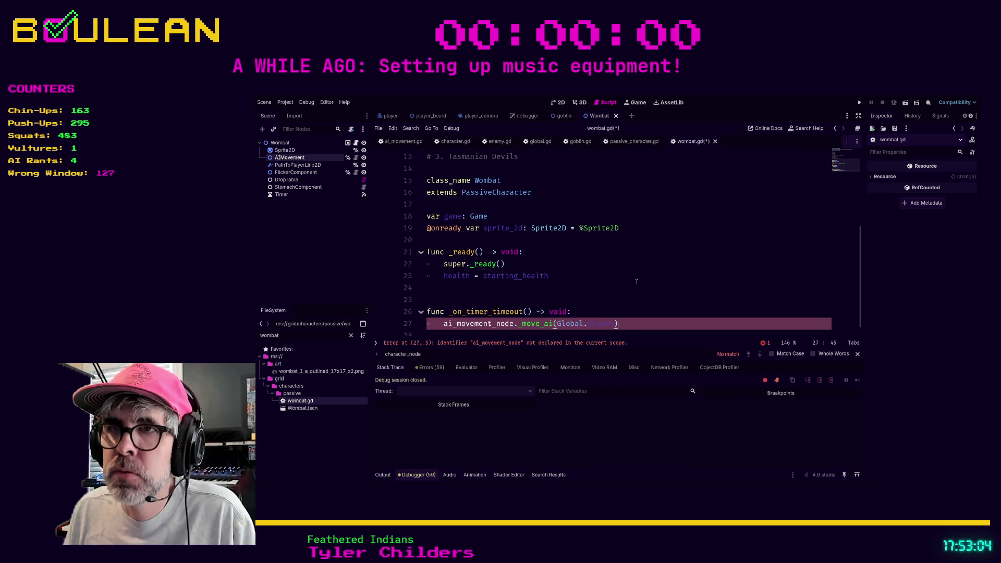
- Open character.gd, the Character base script that PassiveCharacter extends
{"action": "scroll", "coordinate": [637, 282], "scroll_direction": "down", "scroll_amount": 1}
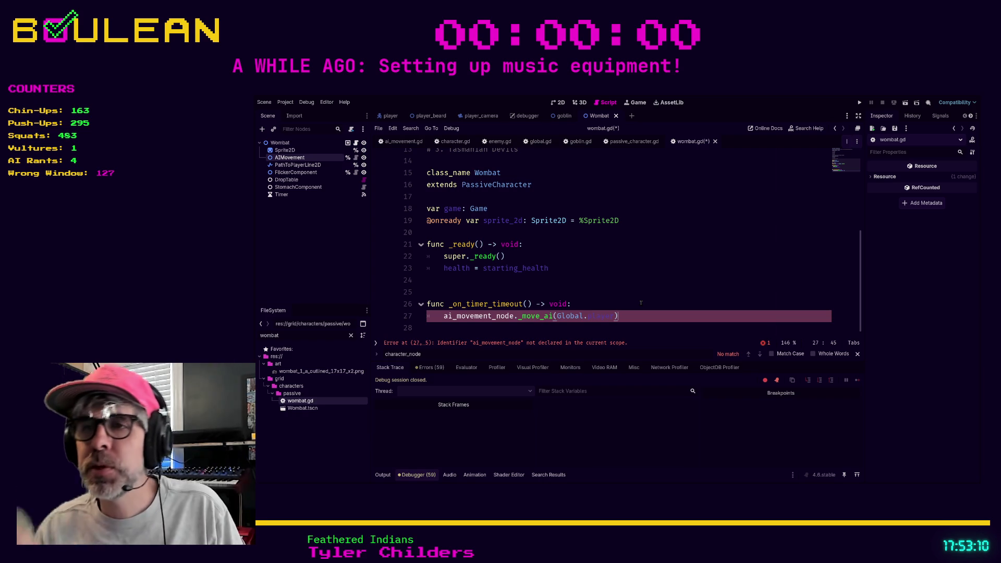
{"action": "scroll", "coordinate": [641, 303], "scroll_direction": "up", "scroll_amount": 5}
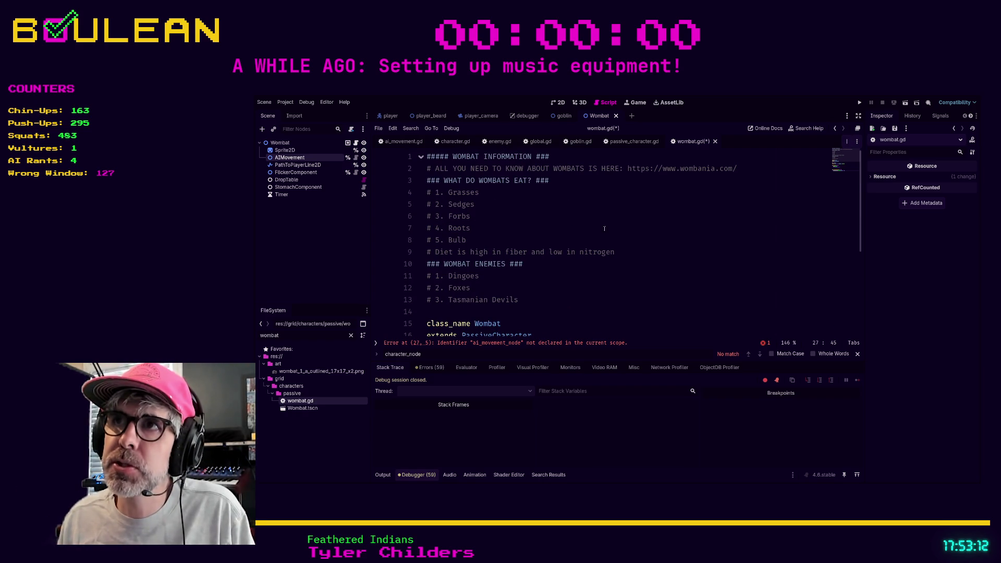
{"action": "scroll", "coordinate": [606, 223], "scroll_direction": "down", "scroll_amount": 2}
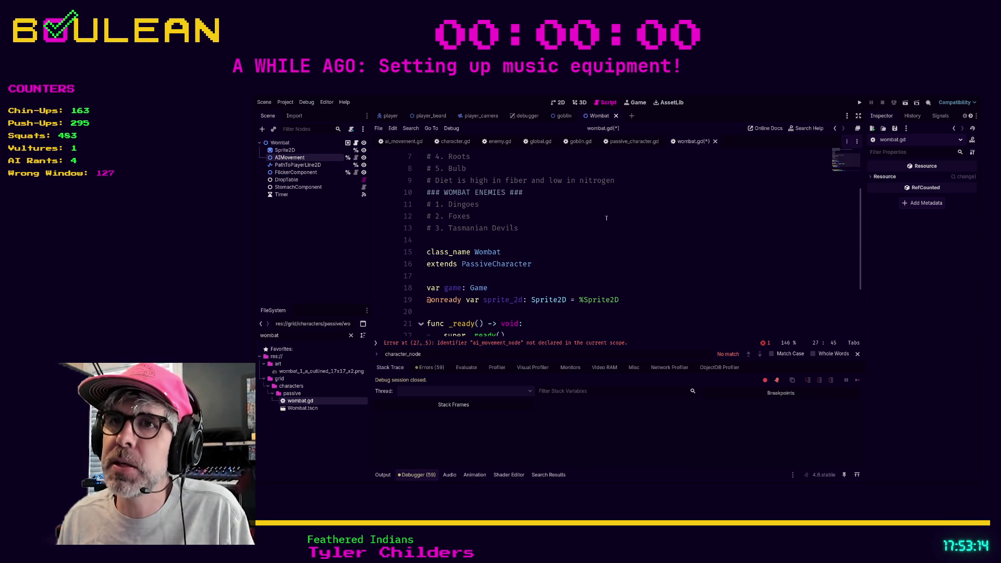
{"action": "left_click", "coordinate": [503, 267], "text": "ctrl"}
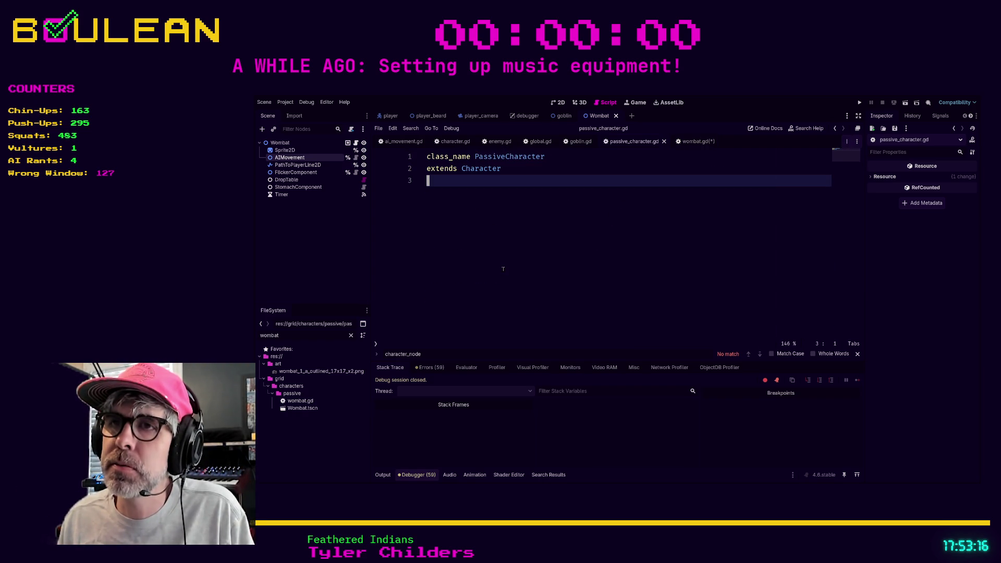
{"action": "left_click", "coordinate": [481, 170], "text": "ctrl"}
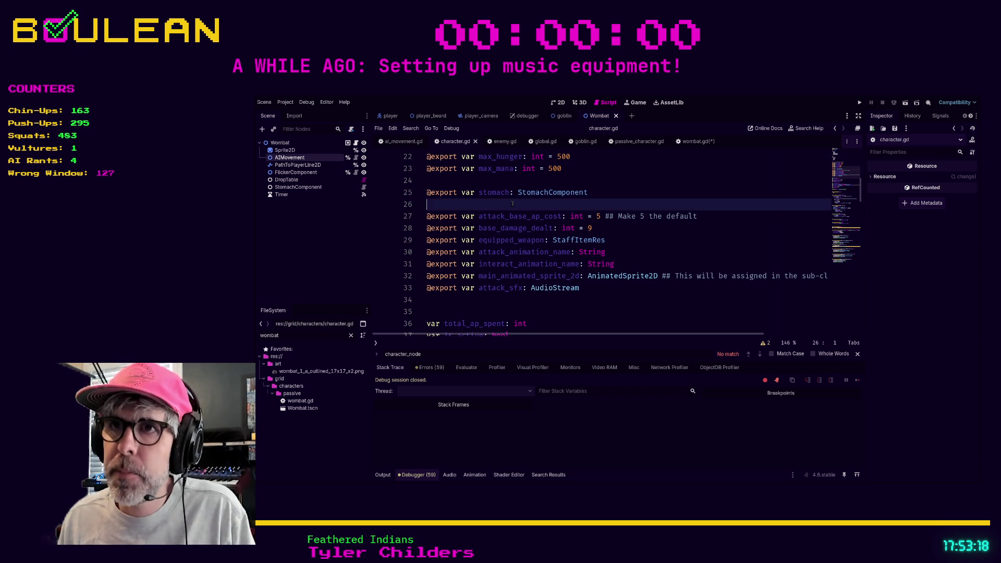
- Search for 'ai_move' and step through matches to the ai_movement declaration on line 49
{"action": "key", "text": "ctrl+f"}
{"action": "type", "text": "ai_move"}
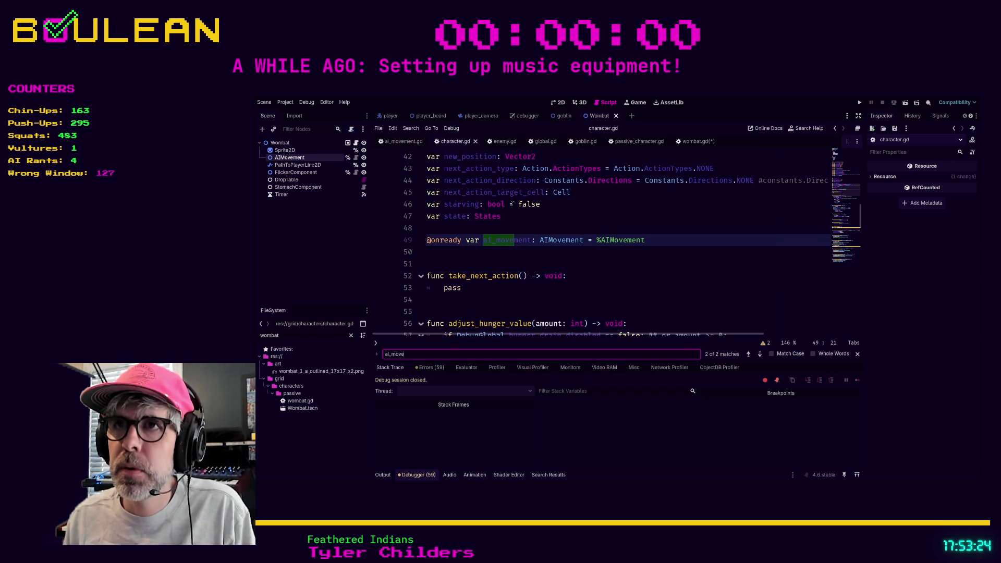
{"action": "key", "text": "Return"}
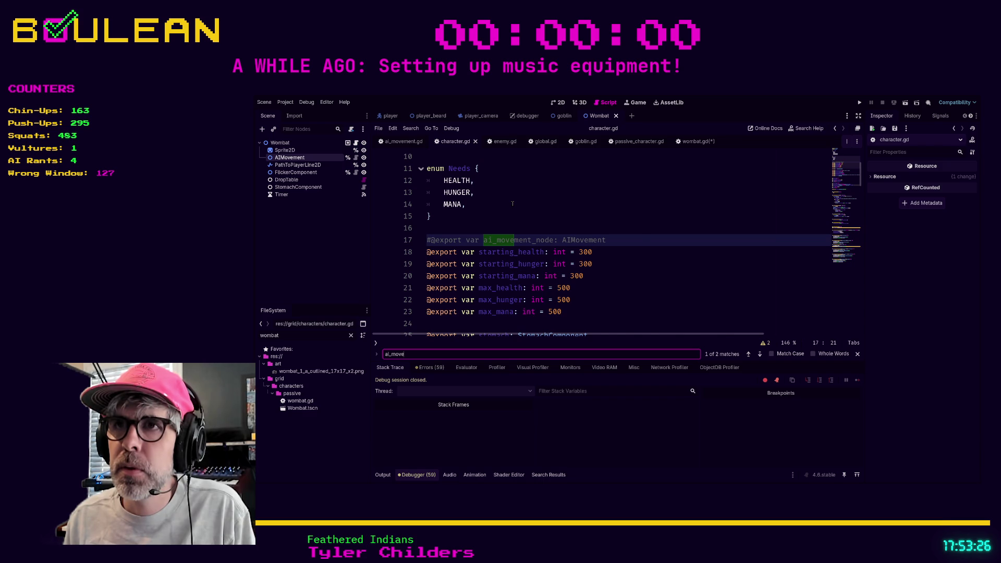
{"action": "key", "text": "Return"}
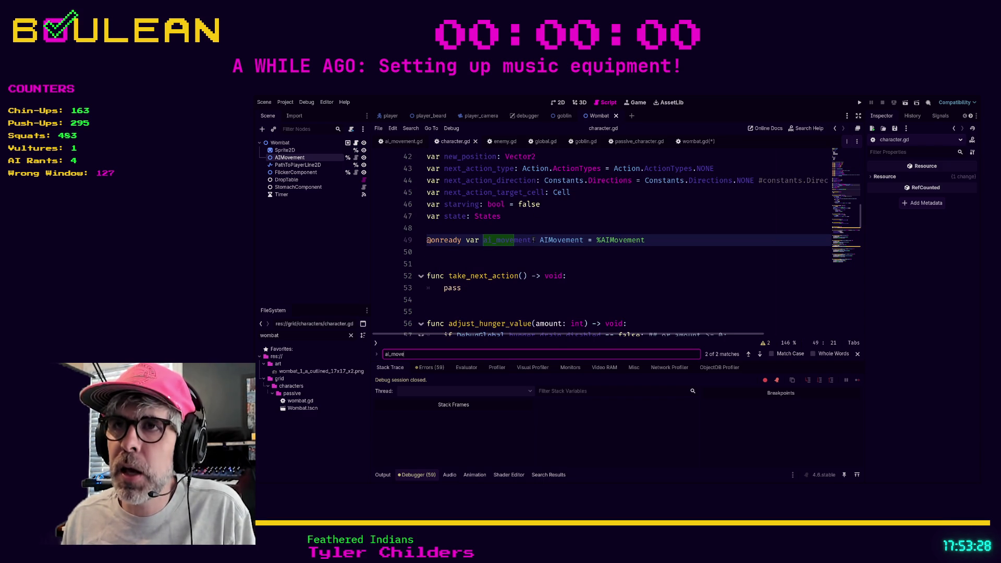
- Change the line 49 variable name from ai_movement to ai_movement_component, replacing an interim _node suffix
{"action": "left_click", "coordinate": [533, 240]}
{"action": "type", "text": "_node"}
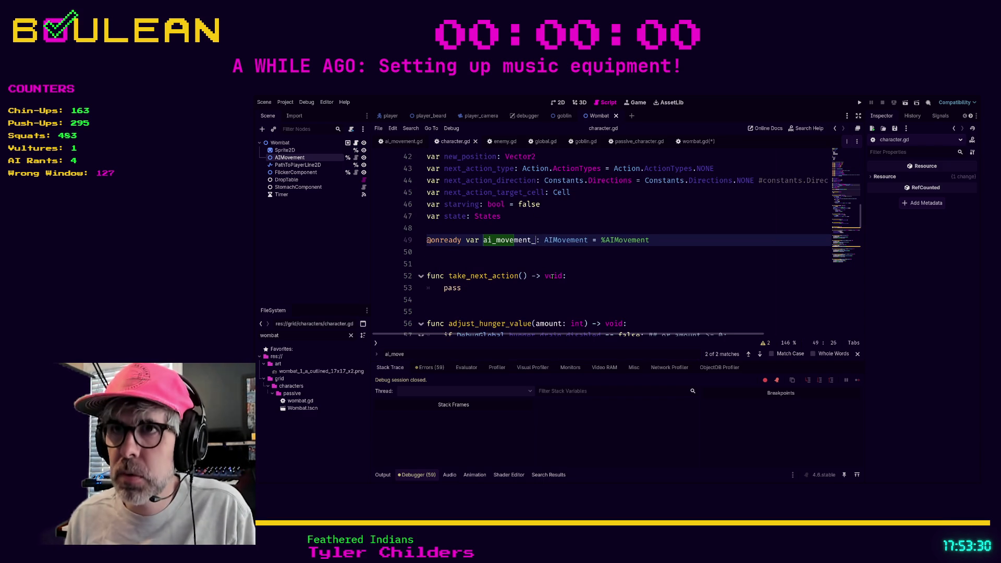
{"action": "left_click", "coordinate": [539, 263]}
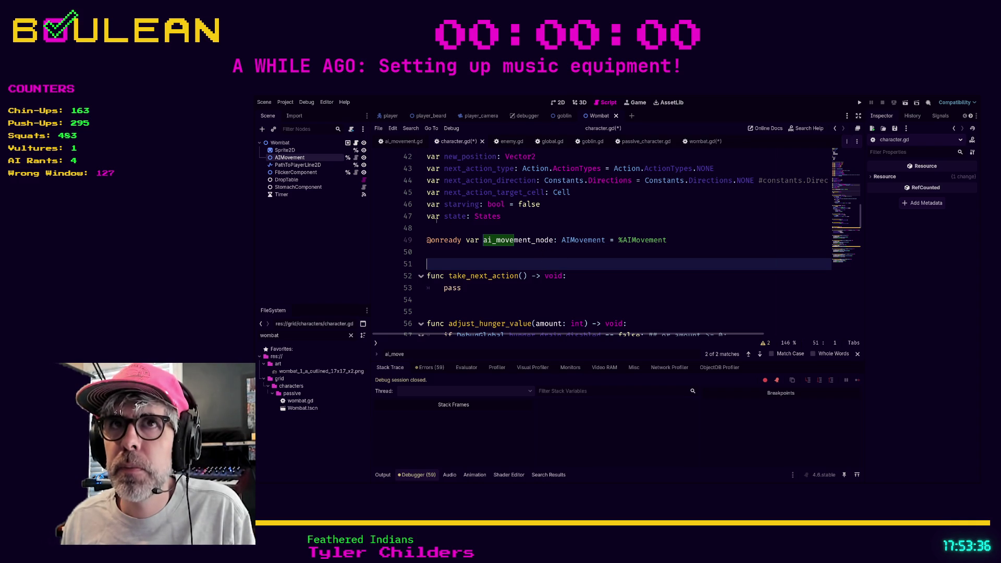
{"action": "left_click", "coordinate": [555, 240]}
{"action": "key", "text": "BackSpace"}
{"action": "key", "text": "BackSpace"}
{"action": "key", "text": "BackSpace"}
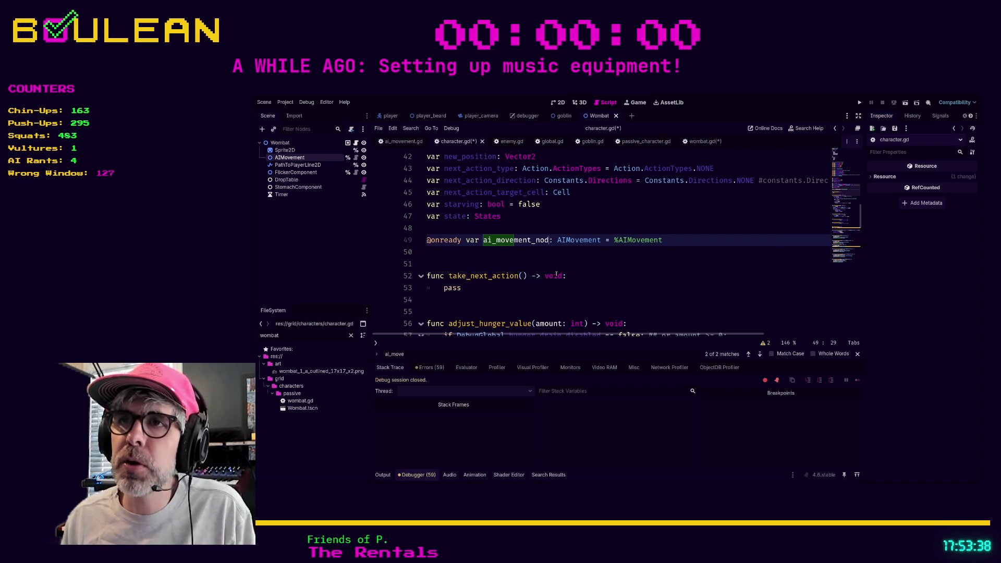
{"action": "type", "text": "compon"}
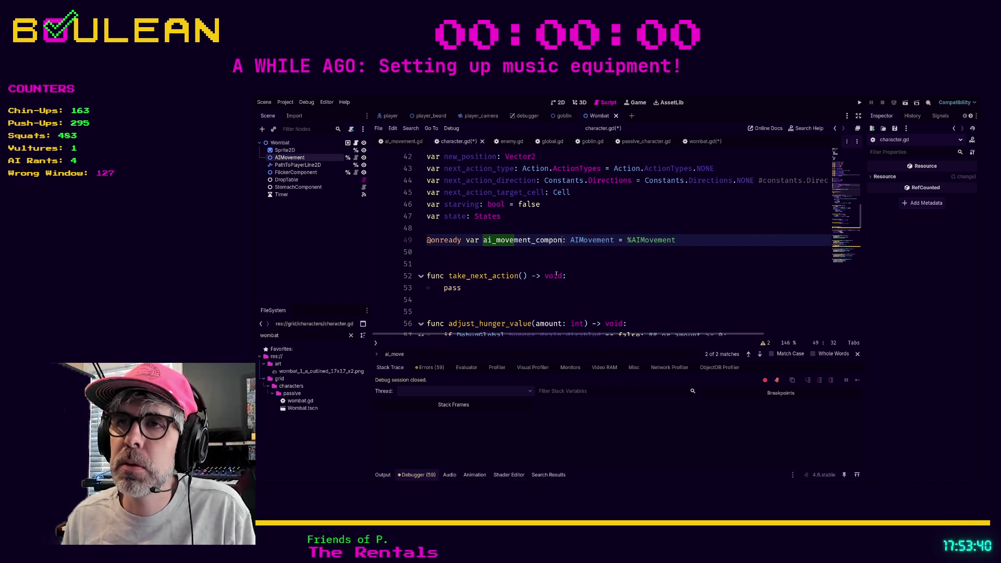
{"action": "type", "text": "ent"}
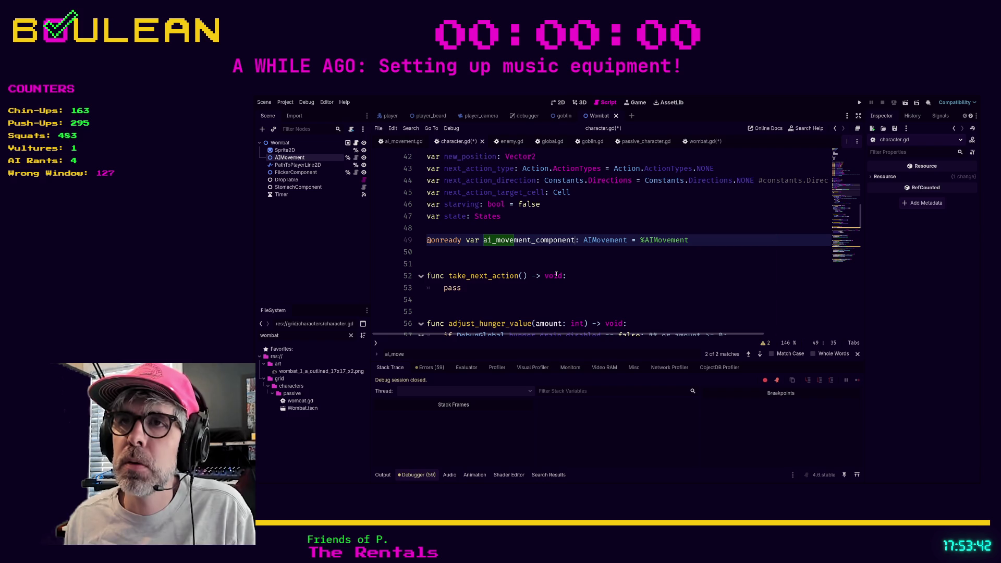